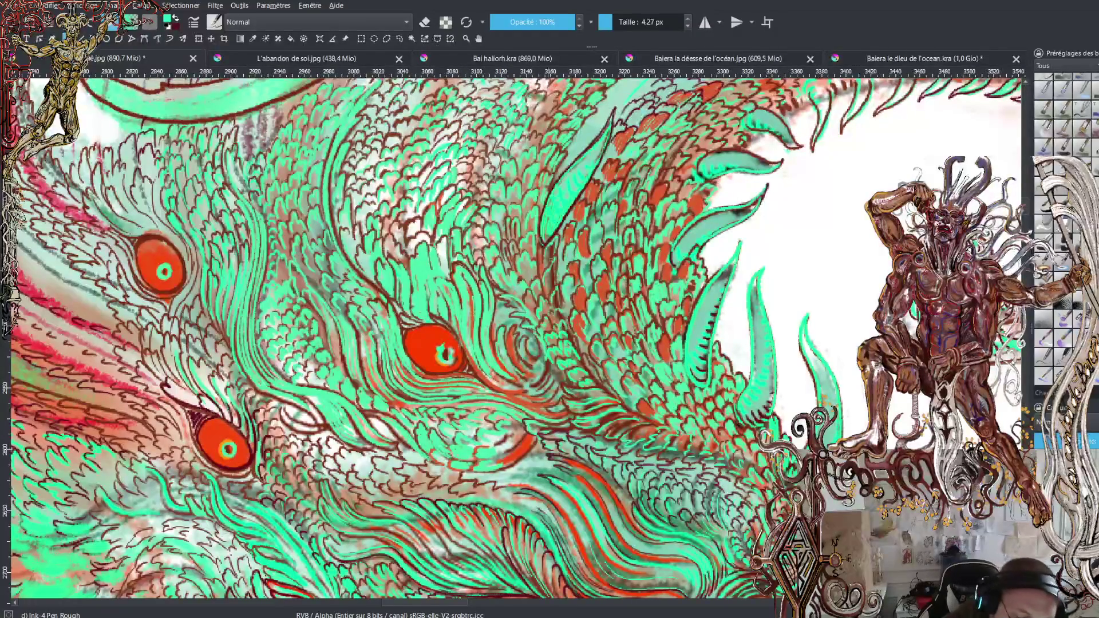
Switch to dark brown and hatch the scales near the central eye with short ink strokes
key("x")
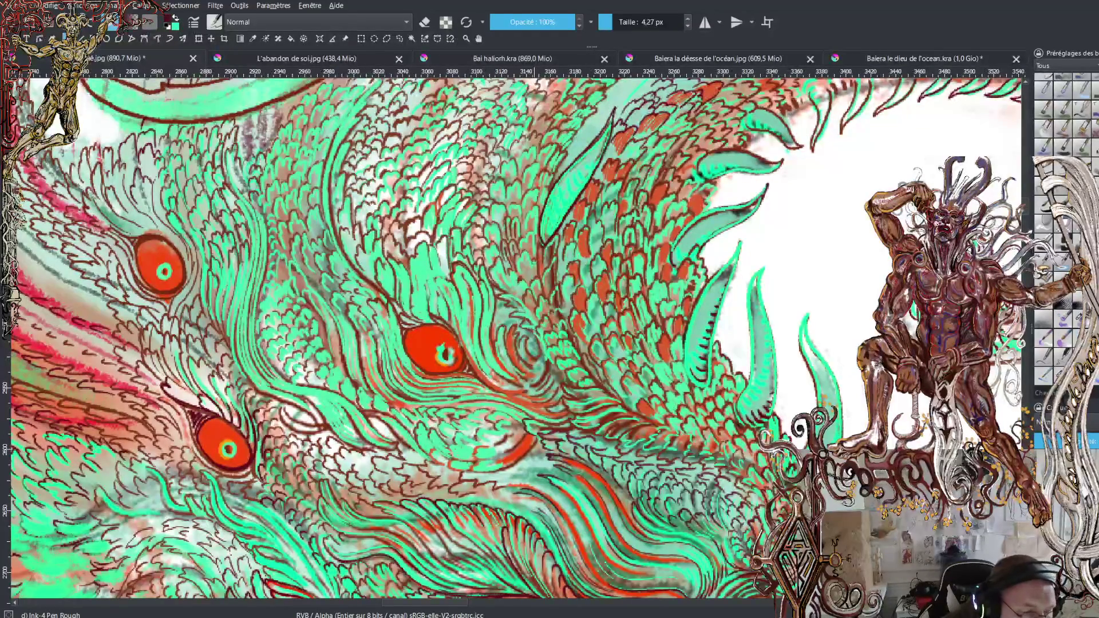
mouse_move(537, 261)
left_mouse_down()
mouse_move(533, 229)
mouse_move(526, 245)
mouse_move(538, 210)
mouse_move(538, 190)
mouse_move(522, 193)
mouse_move(536, 164)
mouse_move(519, 150)
mouse_move(534, 144)
mouse_move(525, 136)
left_mouse_up()
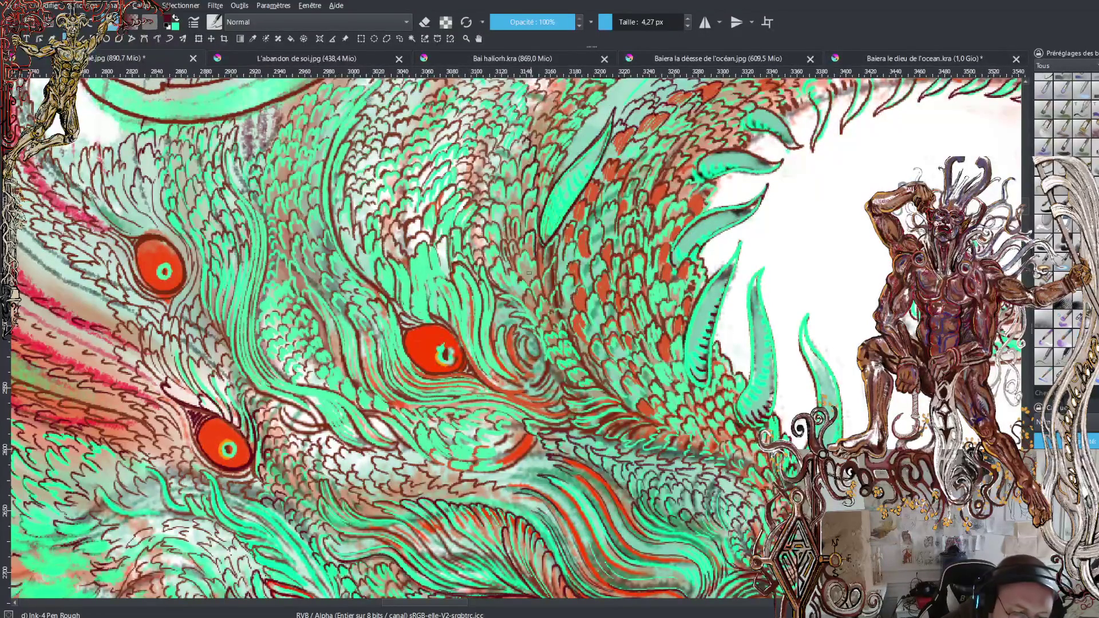
left_click_drag(518, 270, 527, 250)
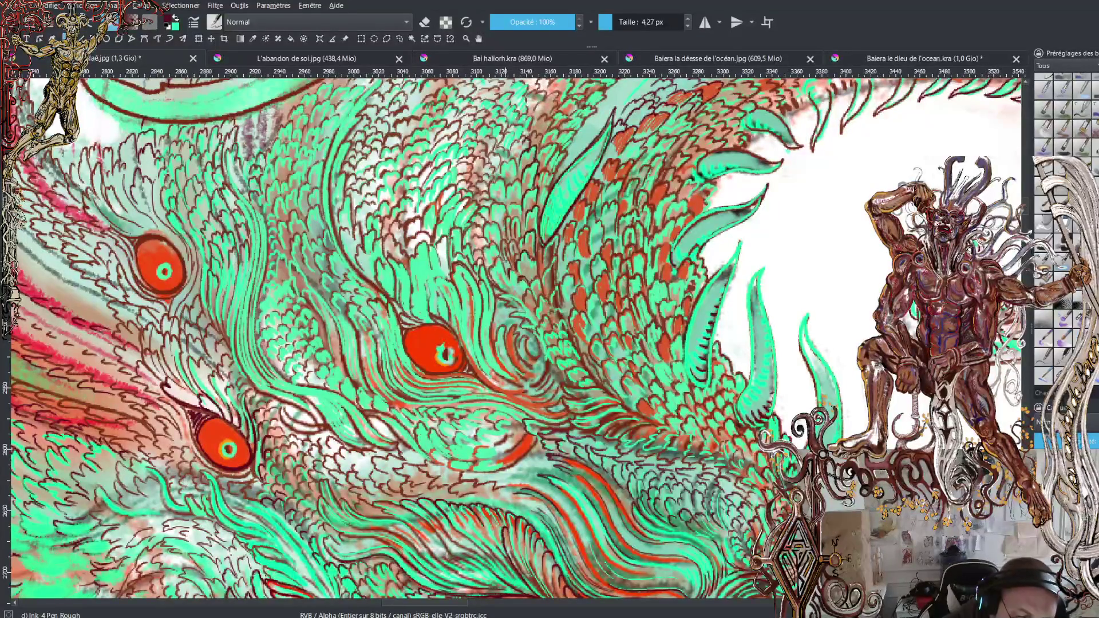
mouse_move(500, 240)
left_mouse_down()
mouse_move(490, 208)
mouse_move(522, 182)
left_mouse_up()
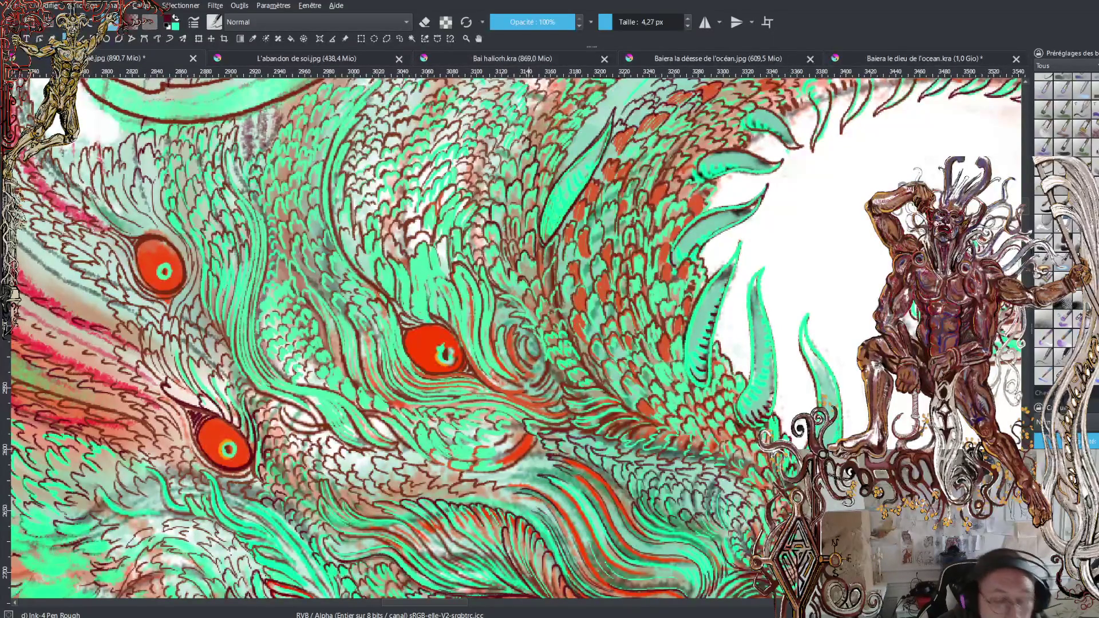
left_click_drag(502, 177, 514, 159)
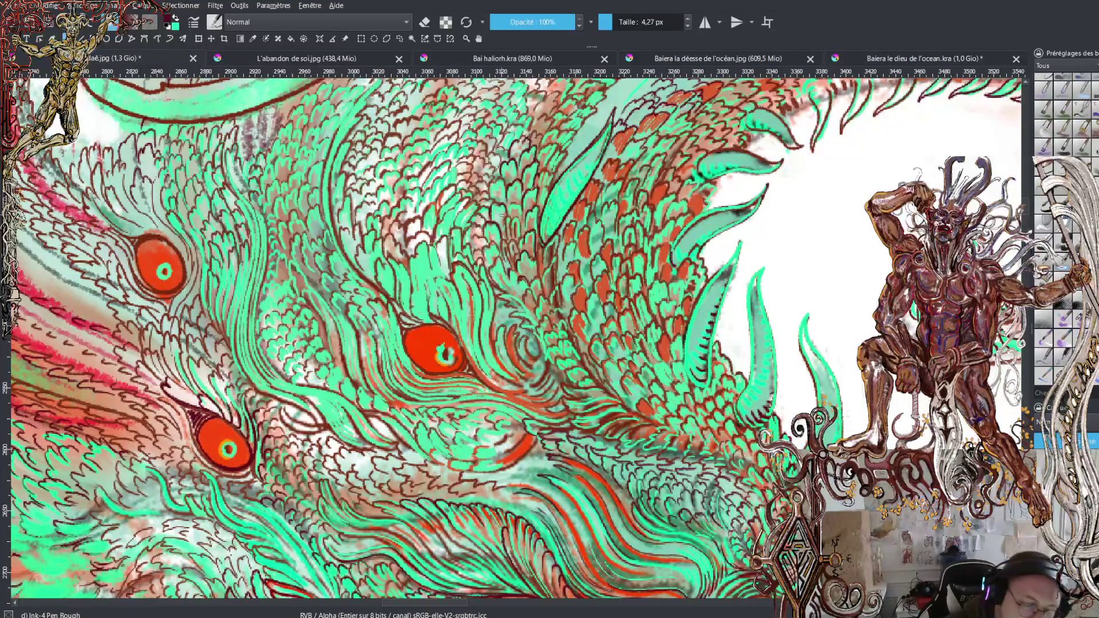
mouse_move(508, 218)
left_mouse_down()
mouse_move(512, 203)
mouse_move(518, 238)
left_mouse_up()
mouse_move(517, 242)
left_mouse_down()
mouse_move(521, 254)
mouse_move(498, 237)
left_mouse_up()
Continue dark hatching across the lower scales, then add a turquoise stroke among them
left_click_drag(502, 240, 497, 229)
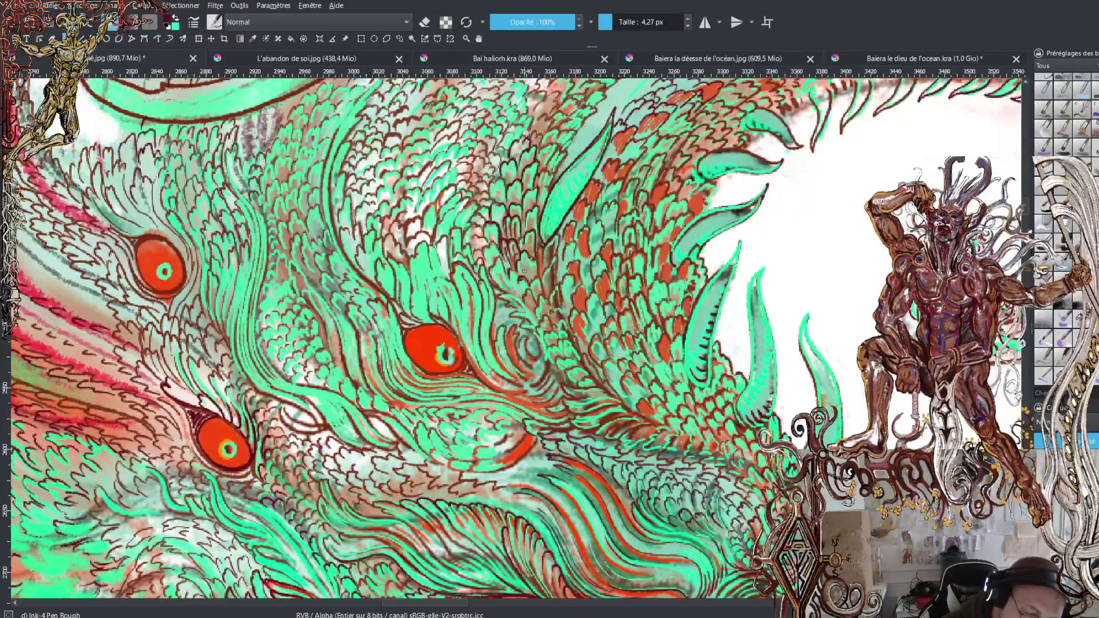
mouse_move(526, 273)
left_mouse_down()
mouse_move(523, 255)
mouse_move(532, 263)
mouse_move(542, 243)
mouse_move(547, 263)
left_mouse_up()
left_click_drag(555, 278, 555, 254)
mouse_move(559, 286)
left_mouse_down()
mouse_move(556, 264)
mouse_move(560, 310)
left_mouse_up()
key("x")
left_click_drag(569, 331, 558, 292)
Brighten a few scales with turquoise strokes, then hatch over them in dark brown
left_click_drag(562, 301, 555, 270)
left_click_drag(559, 276, 554, 256)
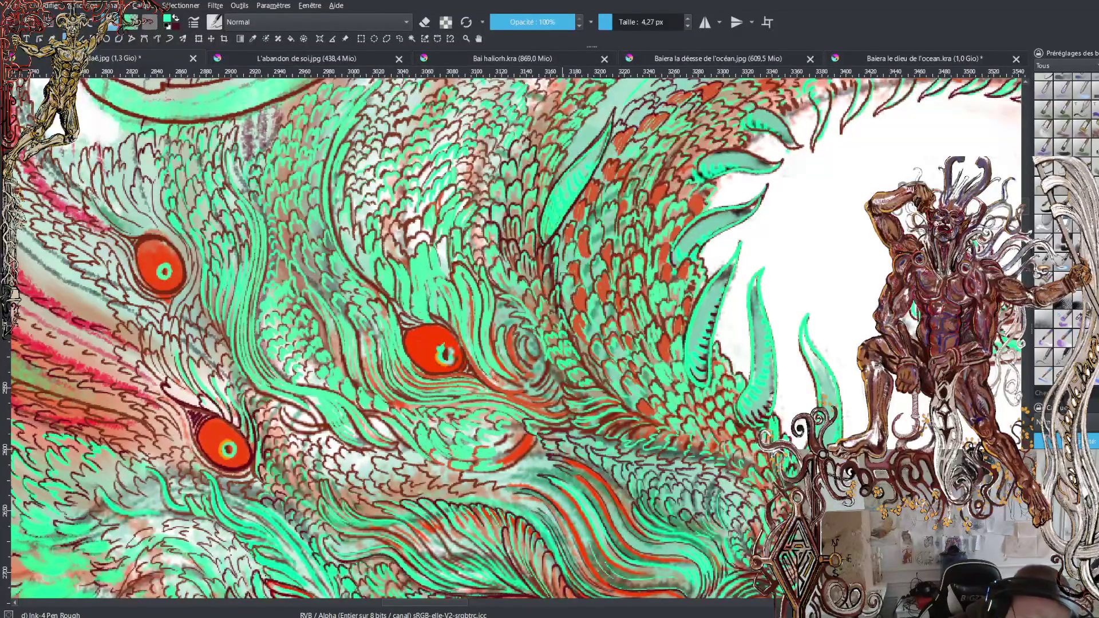
key("x")
left_click_drag(565, 264, 560, 251)
left_click_drag(567, 271, 564, 236)
left_click_drag(566, 244, 561, 234)
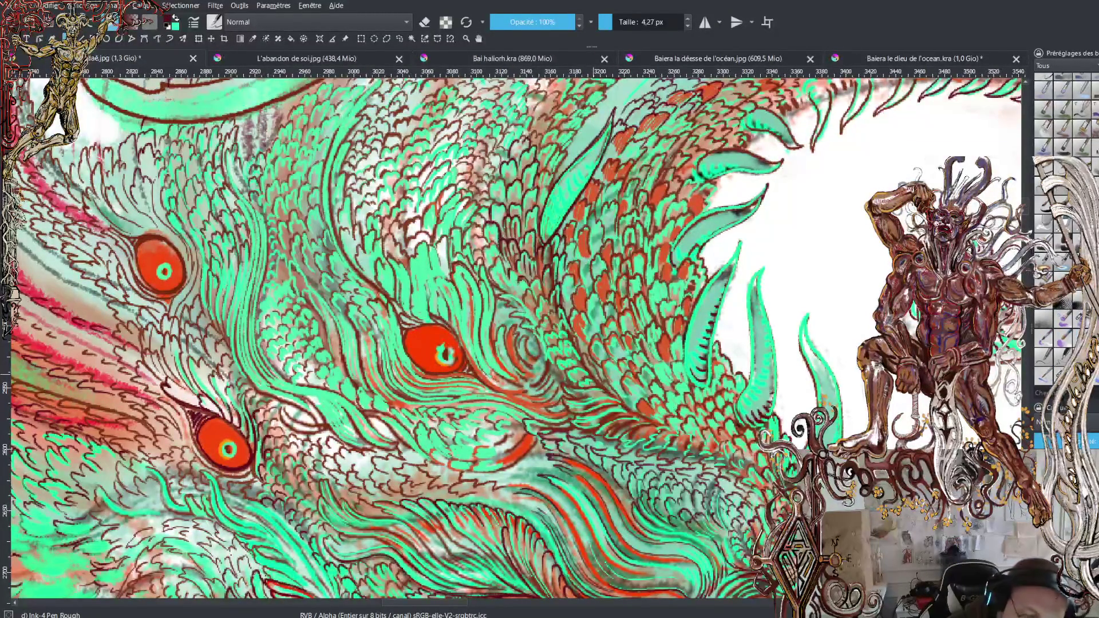
Hatch further patches of scales up and to the right in dark ink
left_click_drag(566, 307, 563, 295)
mouse_move(573, 314)
left_mouse_down()
mouse_move(566, 298)
mouse_move(589, 308)
mouse_move(602, 277)
mouse_move(597, 221)
left_mouse_up()
left_click_drag(601, 234, 578, 195)
mouse_move(580, 220)
left_mouse_down()
mouse_move(571, 201)
mouse_move(601, 166)
mouse_move(618, 166)
mouse_move(627, 138)
mouse_move(676, 123)
left_mouse_up()
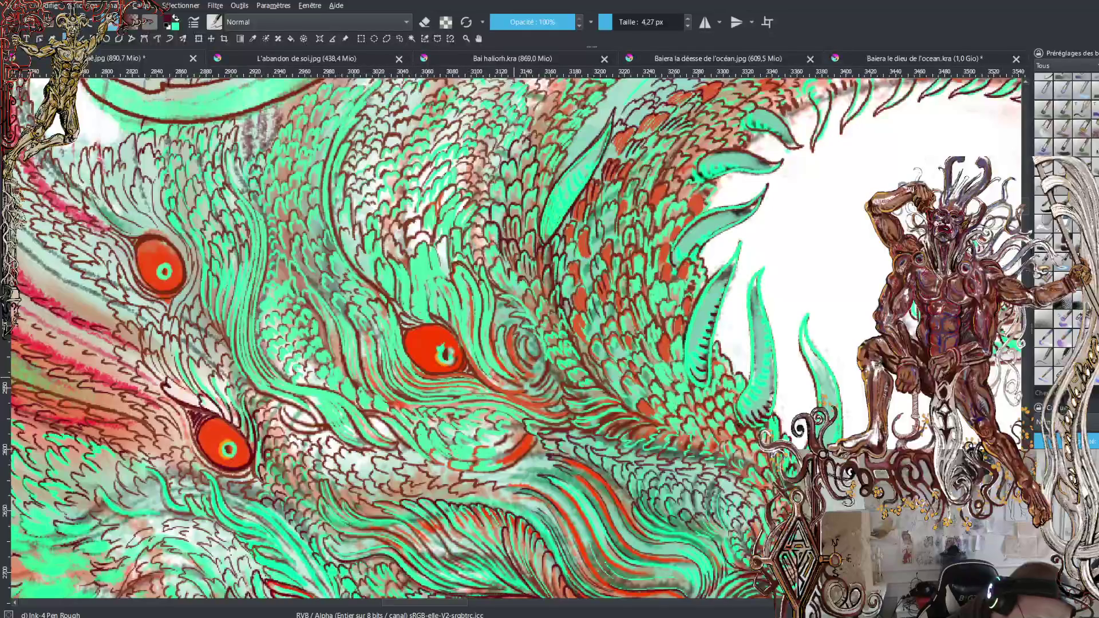
Ink short upward strokes along the feathers and the feather spiral beside the eye
left_click_drag(493, 361, 488, 313)
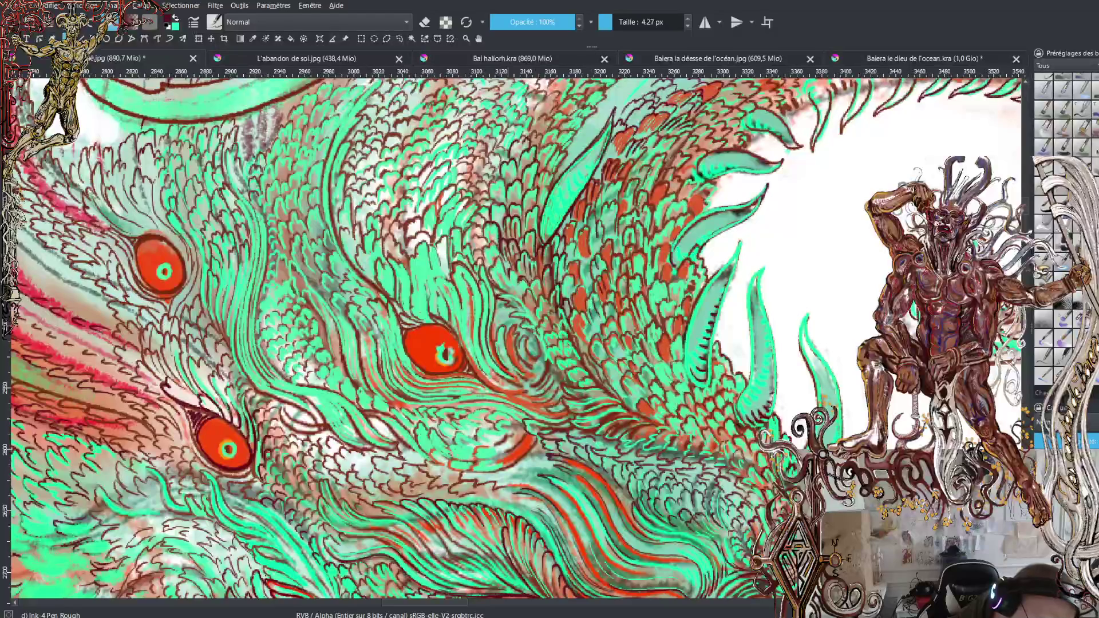
mouse_move(492, 286)
left_mouse_down()
mouse_move(499, 254)
mouse_move(515, 286)
mouse_move(481, 245)
mouse_move(492, 243)
mouse_move(472, 238)
mouse_move(485, 236)
left_mouse_up()
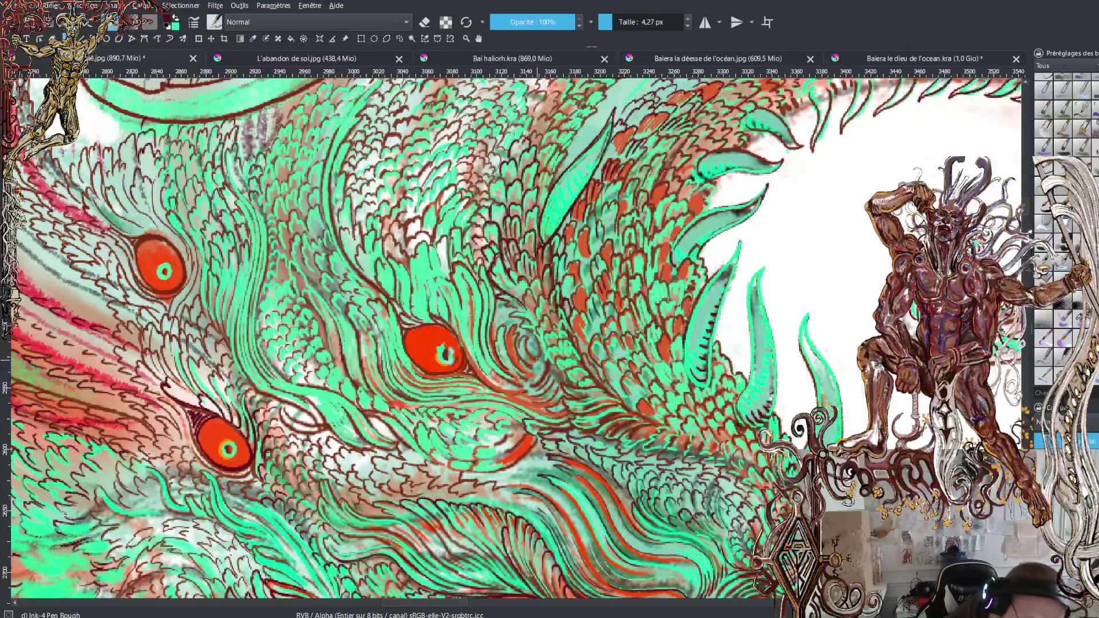
mouse_move(536, 354)
left_mouse_down()
mouse_move(529, 338)
mouse_move(520, 355)
mouse_move(517, 334)
mouse_move(510, 358)
mouse_move(498, 358)
mouse_move(511, 374)
mouse_move(533, 369)
mouse_move(508, 390)
mouse_move(541, 380)
mouse_move(529, 386)
mouse_move(545, 373)
mouse_move(528, 380)
mouse_move(535, 359)
mouse_move(526, 359)
left_mouse_up()
key("x")
Hatch the feather spiral right of the central eye in bright turquoise, then return to brown
left_click_drag(504, 361, 507, 325)
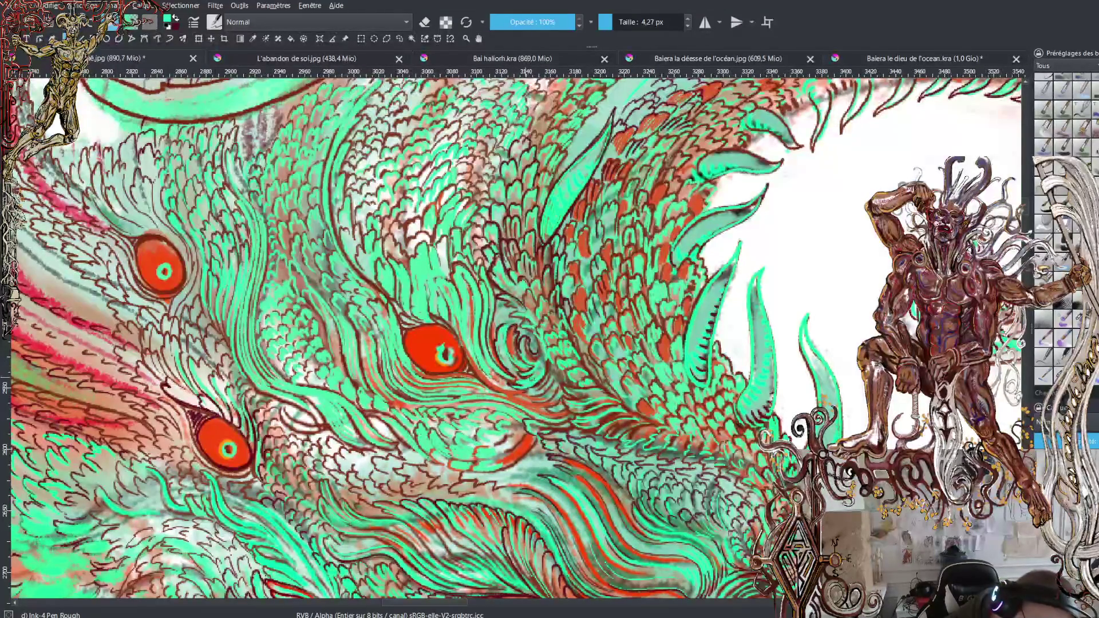
mouse_move(511, 363)
left_mouse_down()
mouse_move(516, 331)
mouse_move(539, 350)
mouse_move(530, 349)
left_mouse_up()
mouse_move(528, 362)
left_mouse_down()
mouse_move(542, 351)
mouse_move(551, 368)
left_mouse_up()
left_click_drag(540, 370, 547, 365)
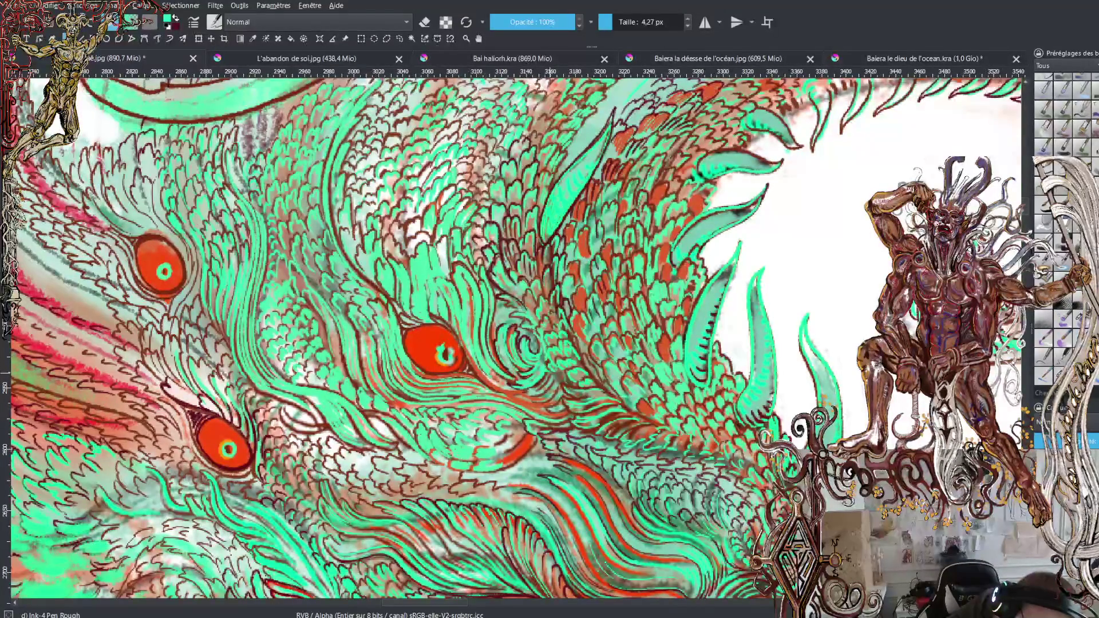
key("x")
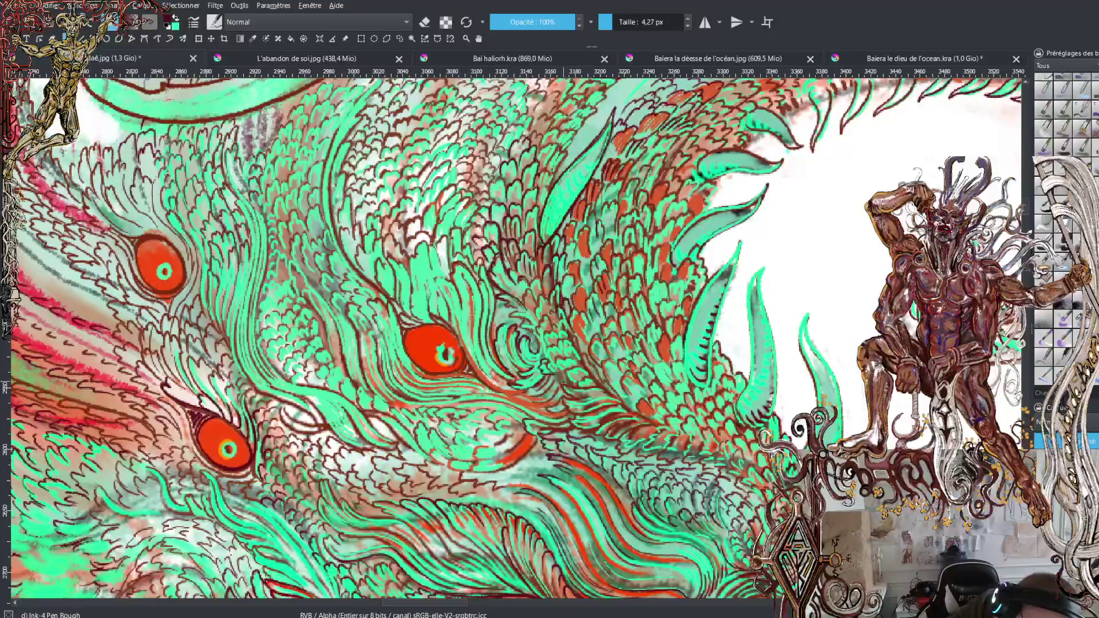
key("x")
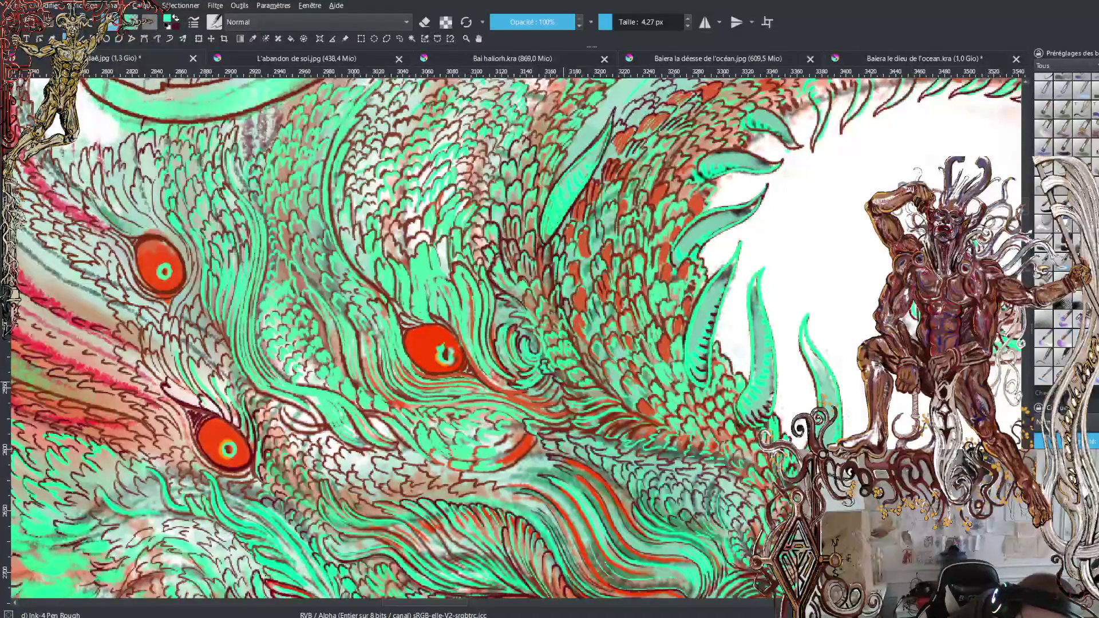
key("x")
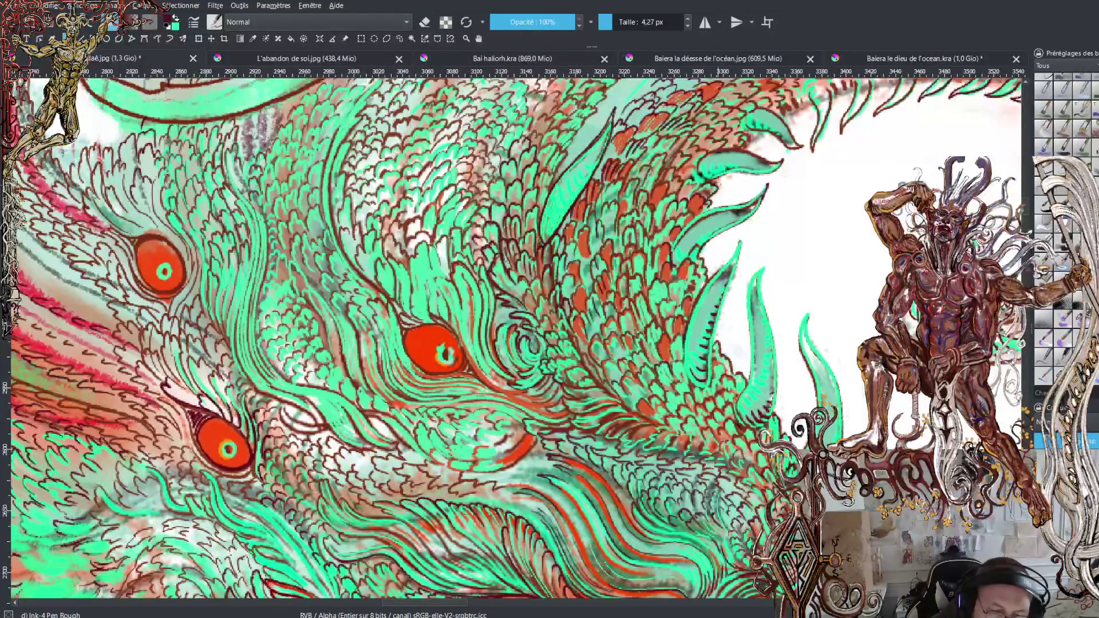
Add a small dark brown ink mark to the scales on the right
mouse_move(698, 183)
left_mouse_down()
mouse_move(694, 169)
mouse_move(733, 128)
mouse_move(725, 122)
mouse_move(743, 140)
mouse_move(750, 124)
mouse_move(702, 92)
left_mouse_up()
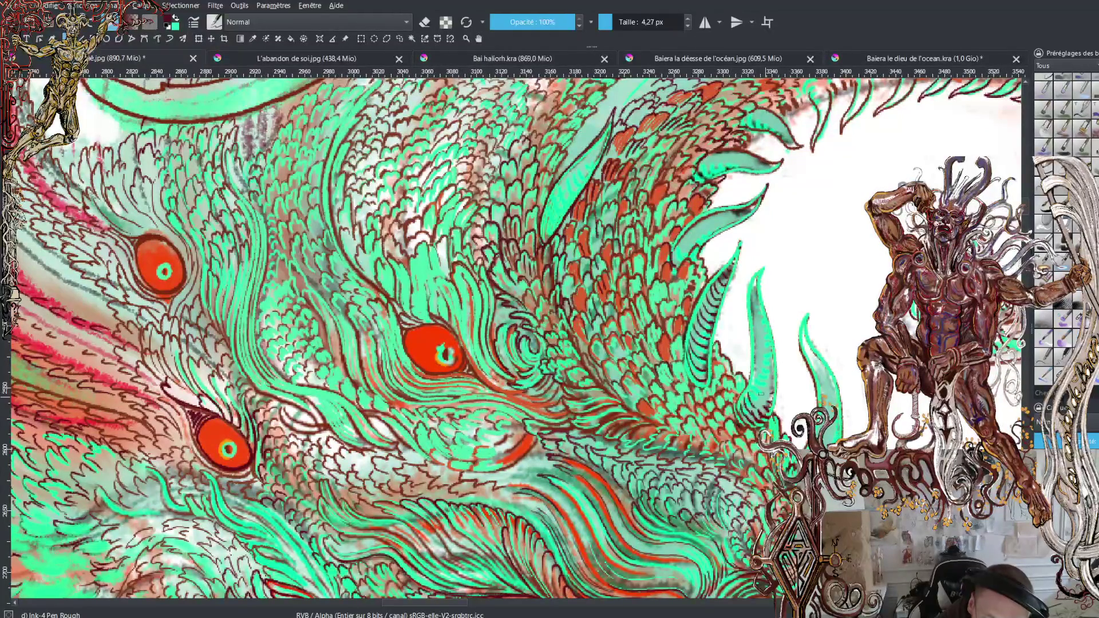
Hatch the horn and outline the pale spike's edges up to its tip in dark ink
left_click_drag(752, 404, 775, 363)
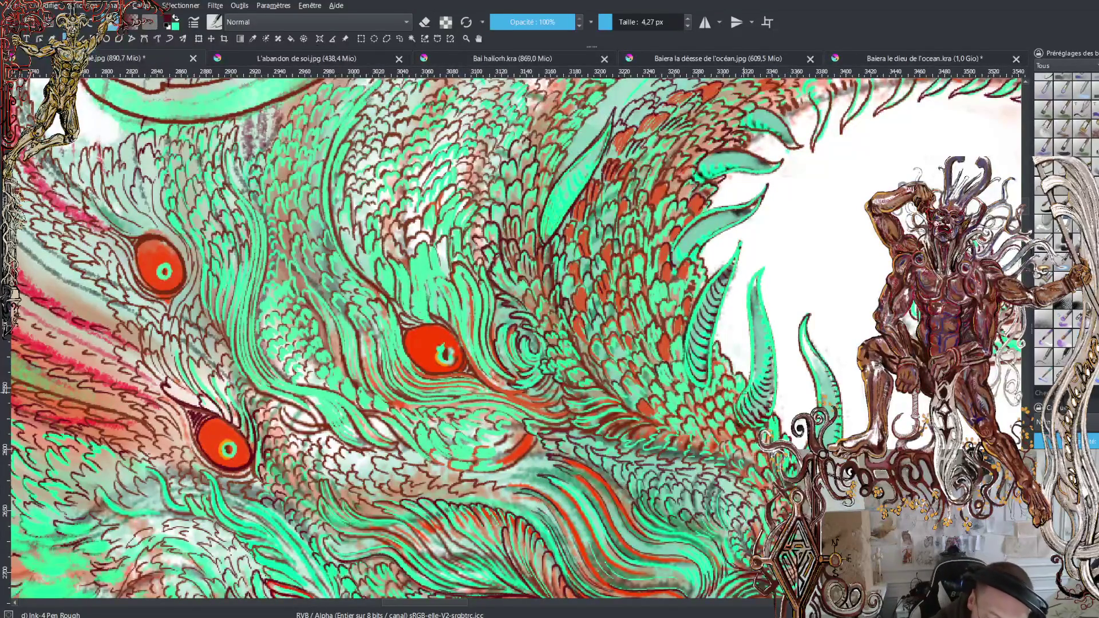
mouse_move(747, 294)
left_mouse_down()
mouse_move(766, 264)
mouse_move(774, 411)
left_mouse_up()
mouse_move(712, 385)
left_mouse_down()
mouse_move(741, 240)
mouse_move(713, 277)
left_mouse_up()
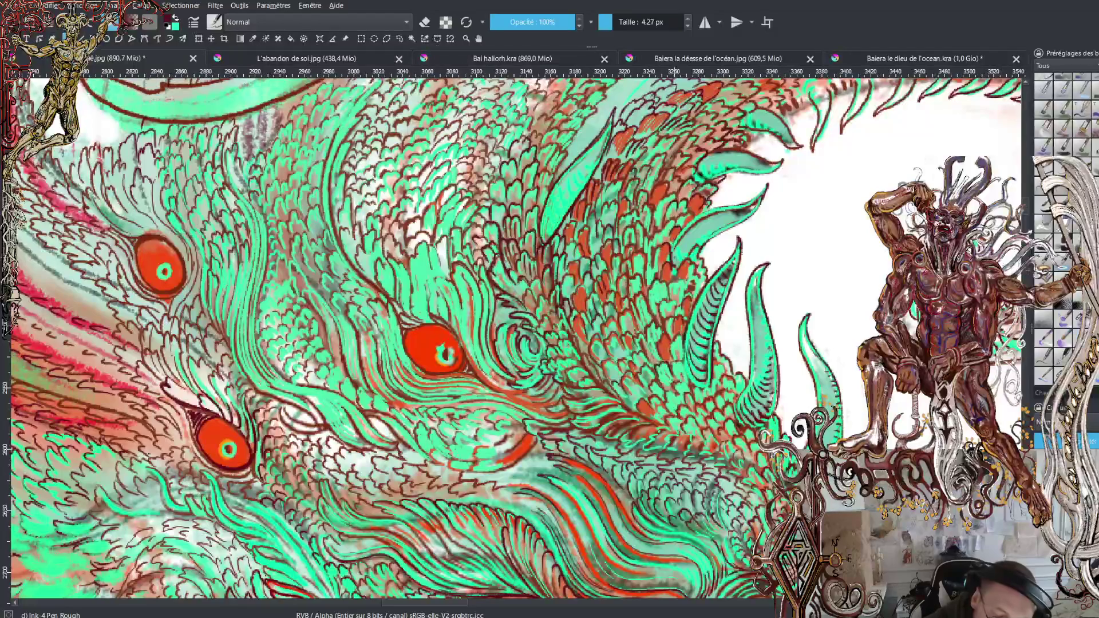
left_click_drag(686, 250, 734, 222)
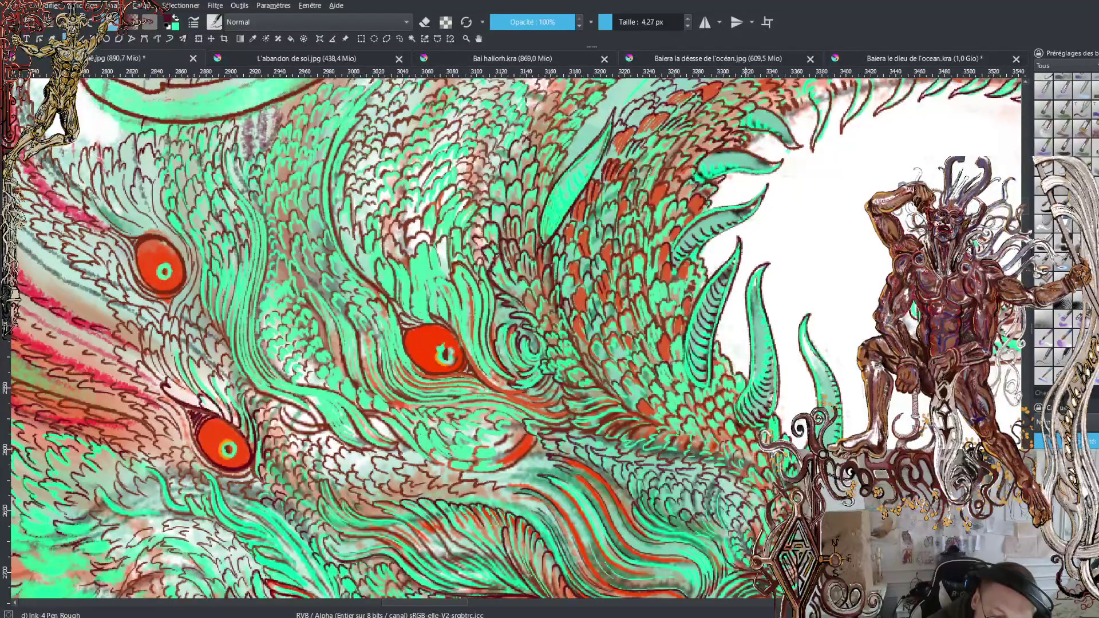
mouse_move(706, 165)
left_mouse_down()
mouse_move(703, 175)
mouse_move(765, 169)
left_mouse_up()
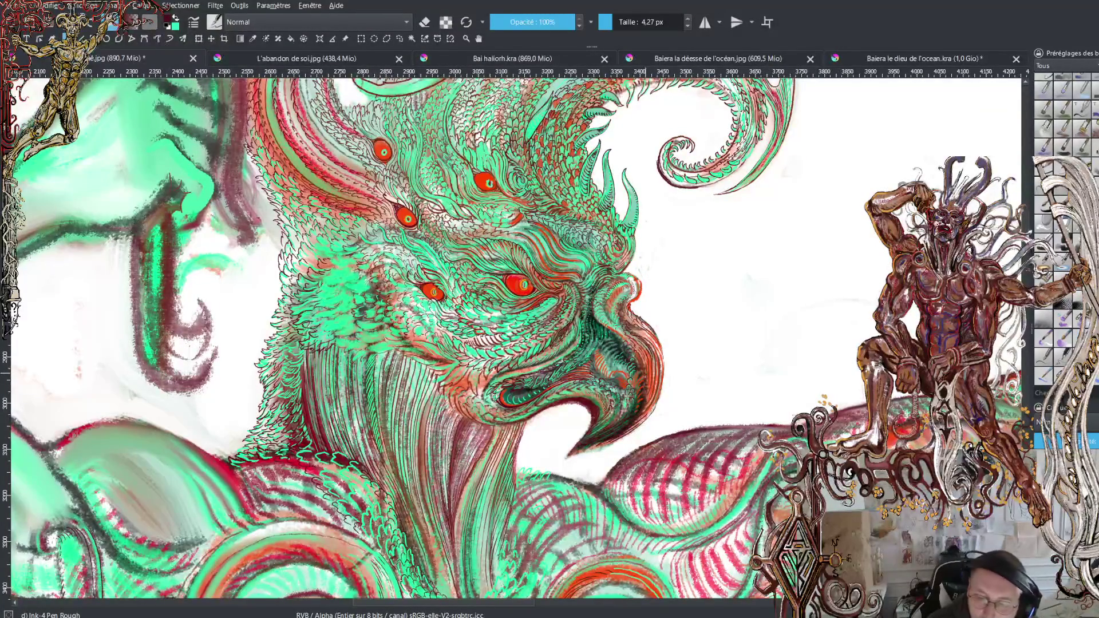
Draw a dark ink line along the teal curl above the head, then zoom in on the head
scroll(640, 275, "up", 5)
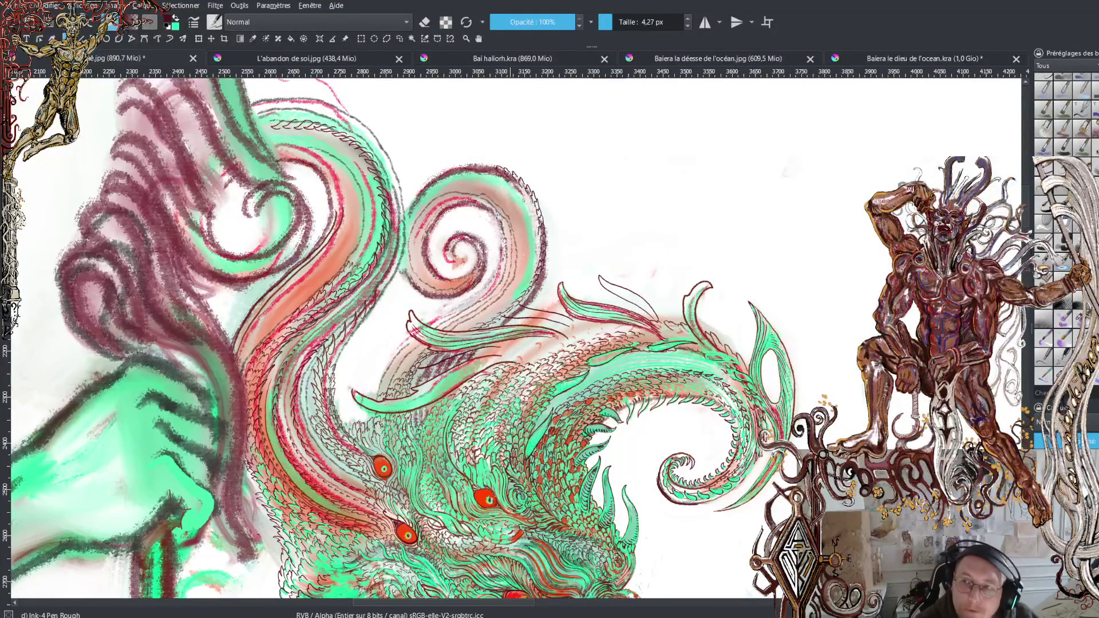
mouse_move(1028, 218)
left_mouse_down()
mouse_move(1028, 229)
mouse_move(1027, 212)
left_mouse_up()
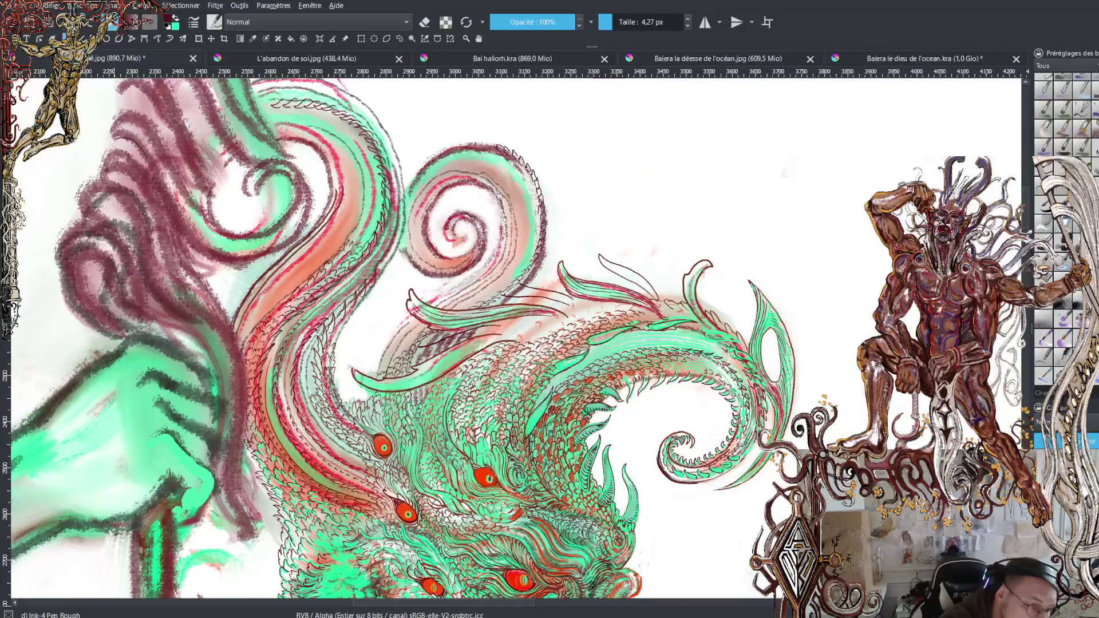
mouse_move(161, 175)
left_mouse_down()
mouse_move(188, 229)
mouse_move(218, 252)
mouse_move(244, 248)
left_mouse_up()
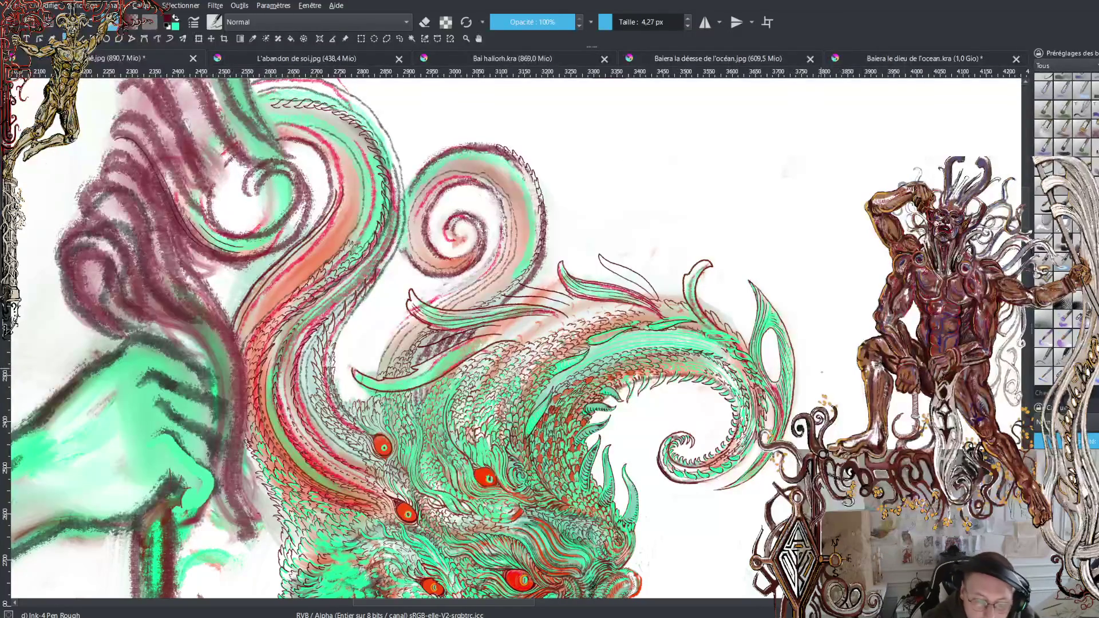
scroll(401, 338, "down", 5)
scroll(515, 338, "up", 1)
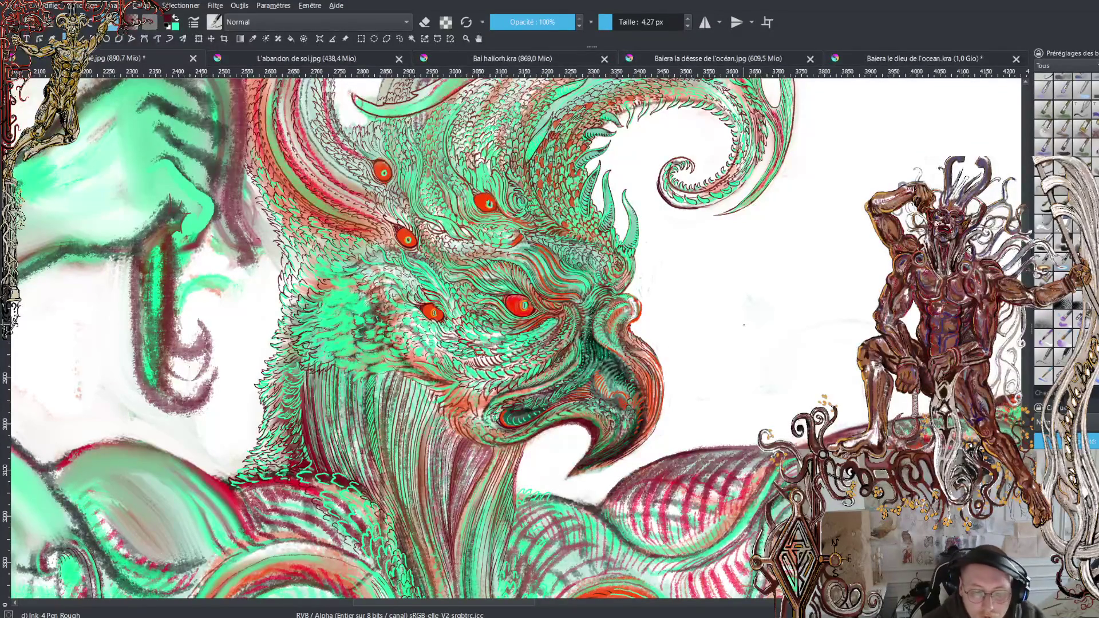
scroll(1029, 232, "down", 1)
scroll(1029, 232, "up", 3)
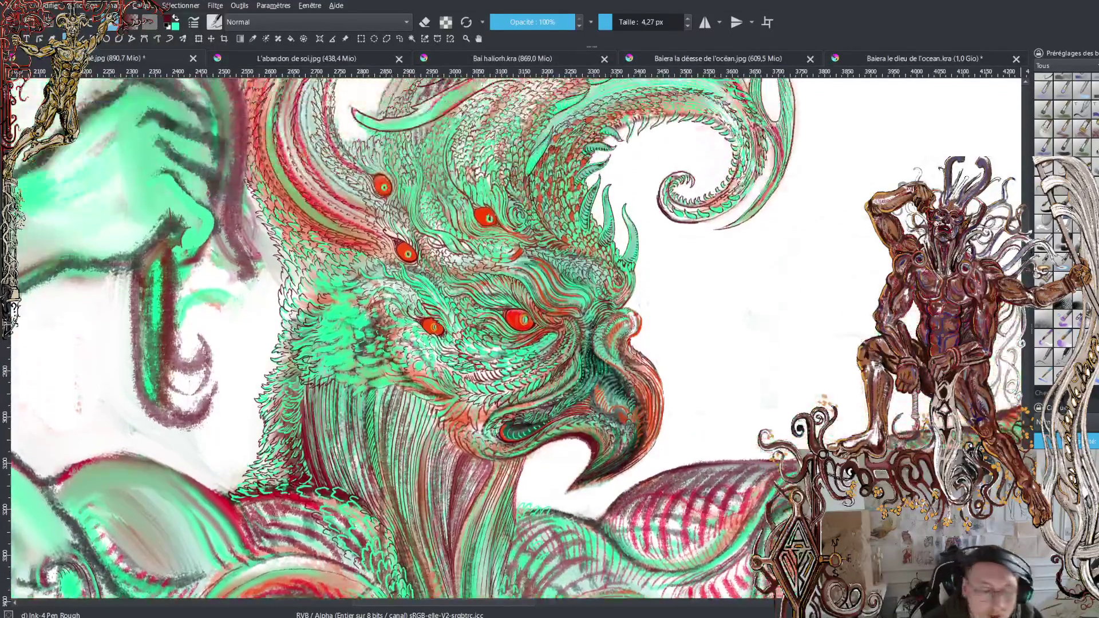
scroll(1029, 232, "up", 2)
key("ctrl+plus")
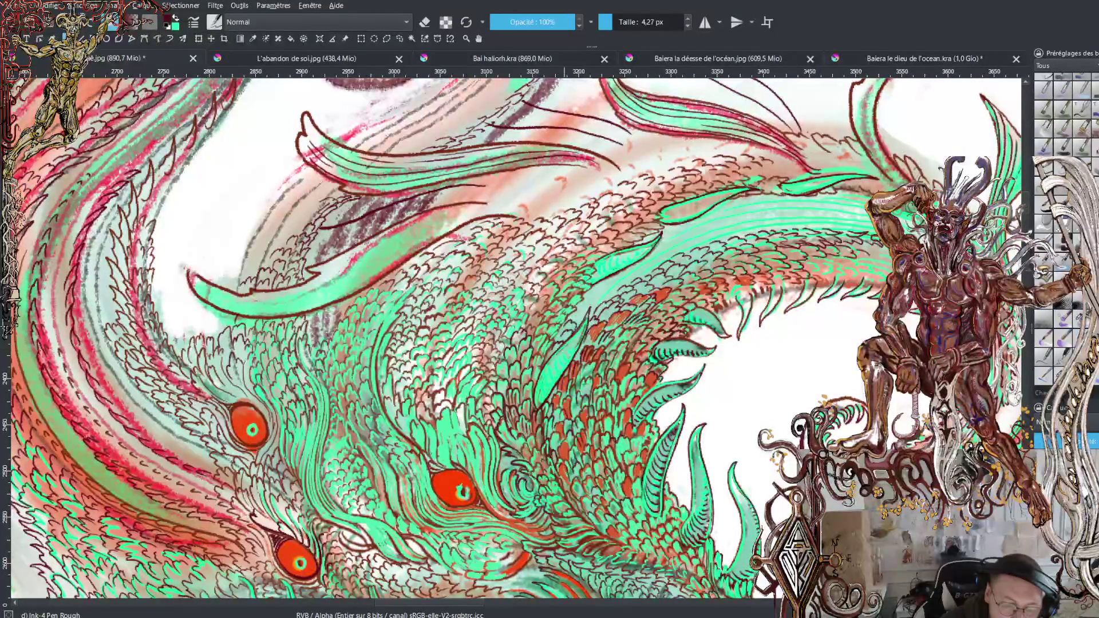
Hatch the dragon's scales rightward with short dark ink strokes
left_click_drag(572, 313, 599, 293)
left_click_drag(595, 305, 601, 298)
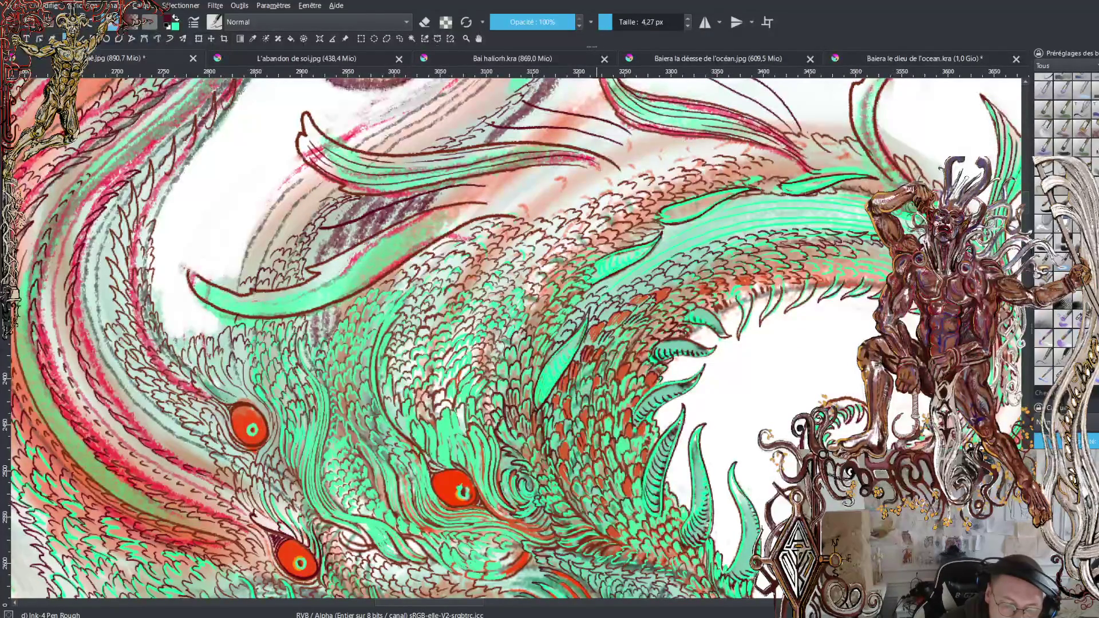
left_click_drag(611, 281, 701, 241)
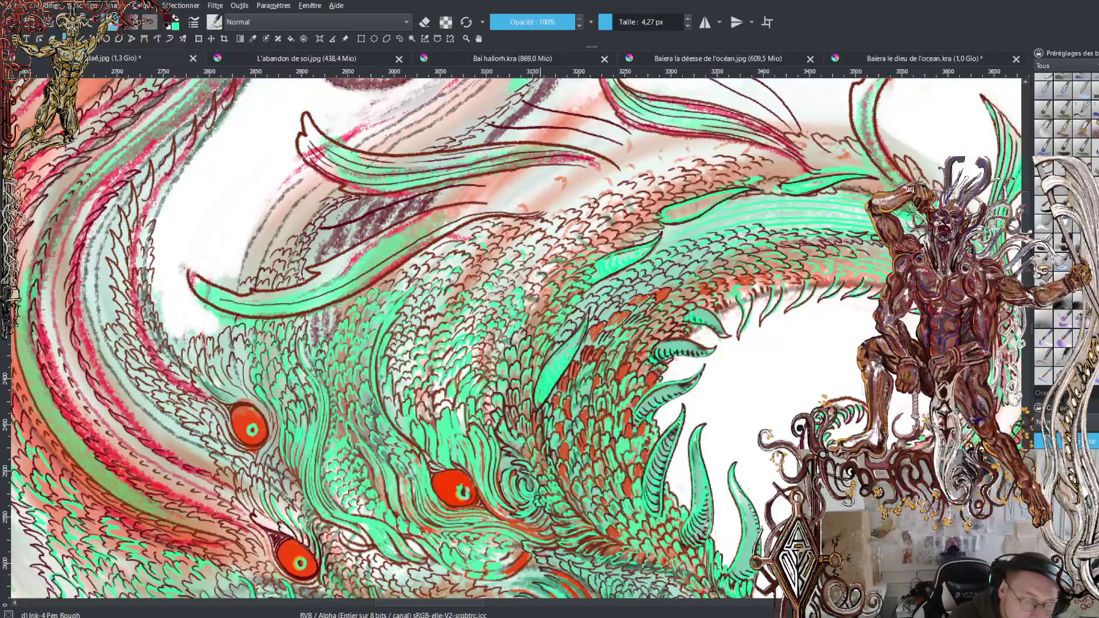
Redraw the fin's lower edge as one bold dark ink curve, then zoom out
mouse_move(538, 216)
left_mouse_down()
mouse_move(203, 290)
mouse_move(245, 308)
mouse_move(320, 300)
mouse_move(452, 226)
mouse_move(512, 211)
mouse_move(429, 227)
mouse_move(307, 300)
mouse_move(211, 288)
left_mouse_up()
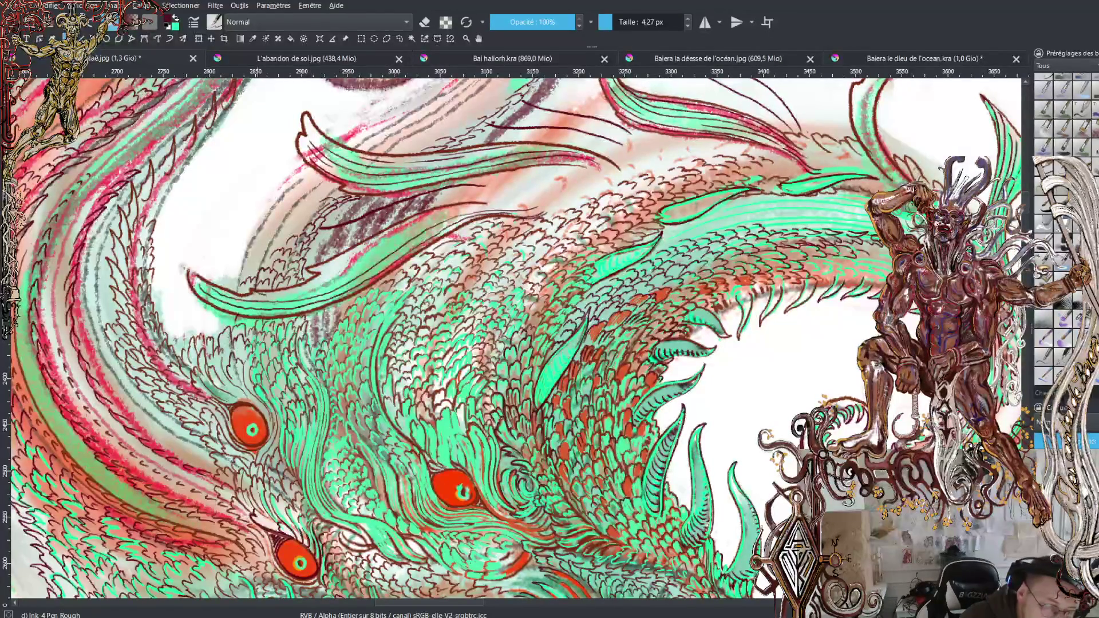
left_click(313, 286, "ctrl")
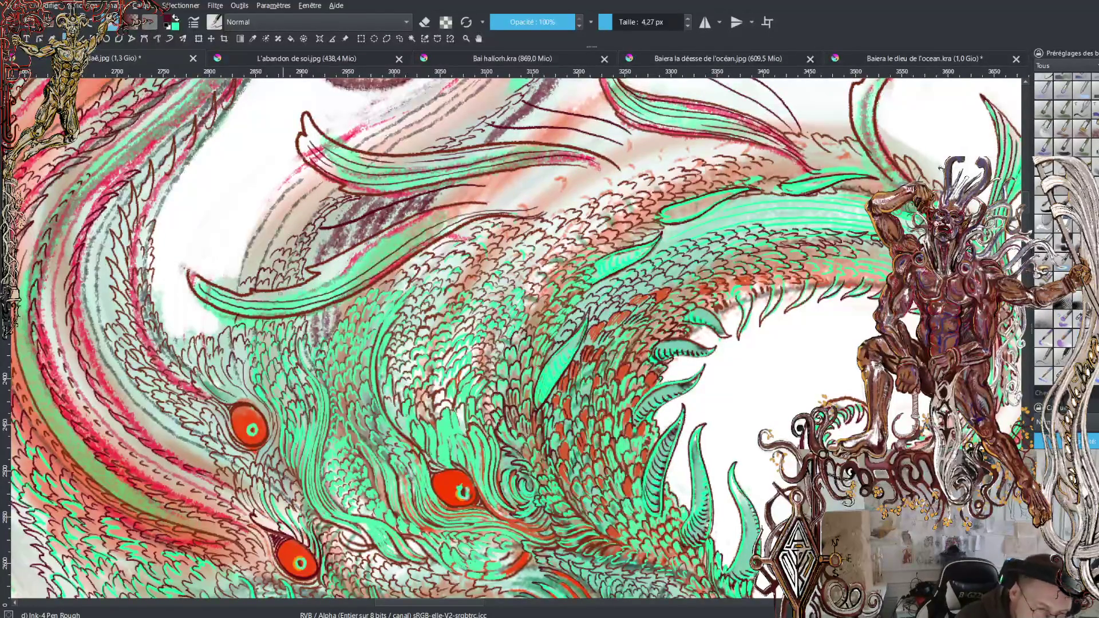
mouse_move(278, 298)
left_mouse_down()
mouse_move(344, 277)
mouse_move(451, 215)
mouse_move(513, 204)
mouse_move(421, 221)
mouse_move(298, 292)
mouse_move(418, 216)
mouse_move(495, 200)
mouse_move(570, 203)
left_mouse_up()
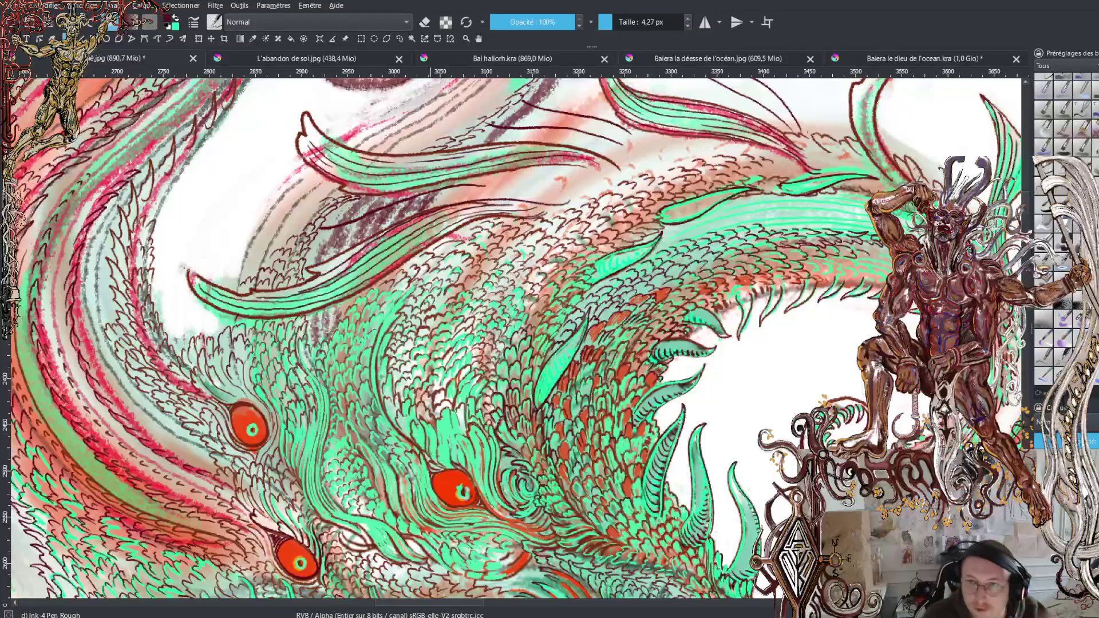
key("minus")
scroll(1029, 223, "down", 2)
scroll(1029, 226, "down", 3)
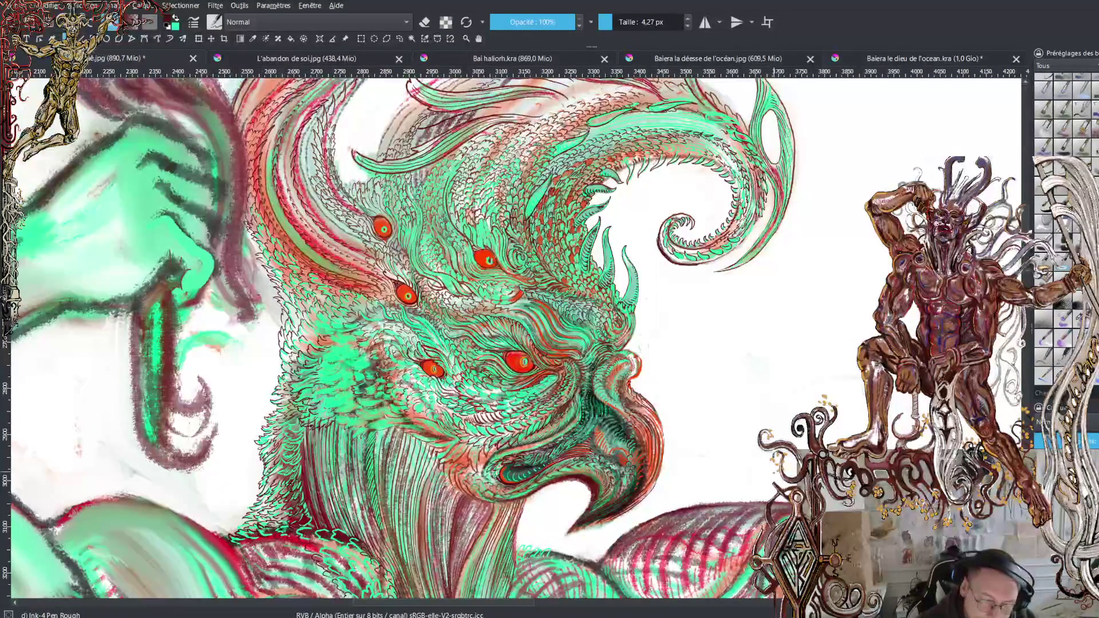
Ink a line along the right contour, sample the dark ink, and add small strokes among the scales
key("plus")
key("plus")
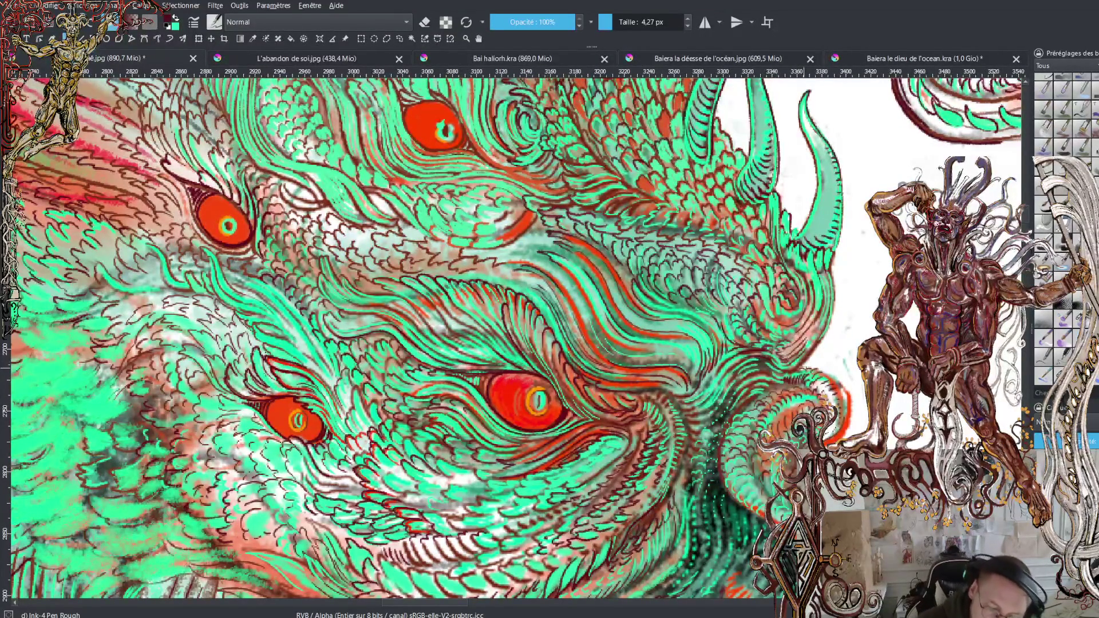
mouse_move(804, 367)
left_mouse_down()
mouse_move(834, 319)
mouse_move(834, 277)
left_mouse_up()
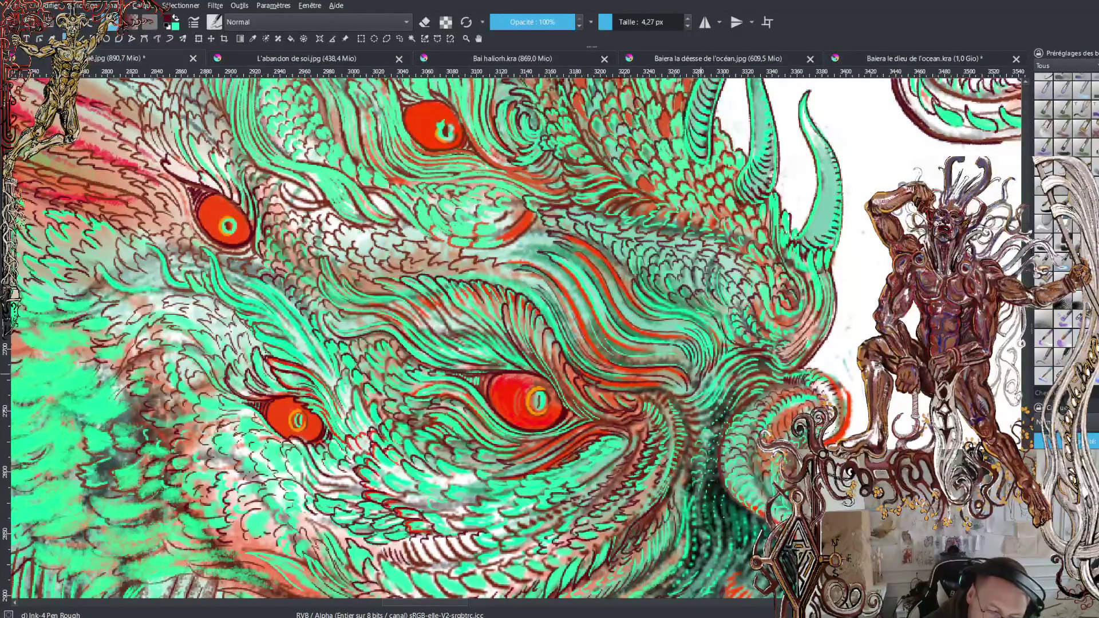
left_click(708, 342, "ctrl")
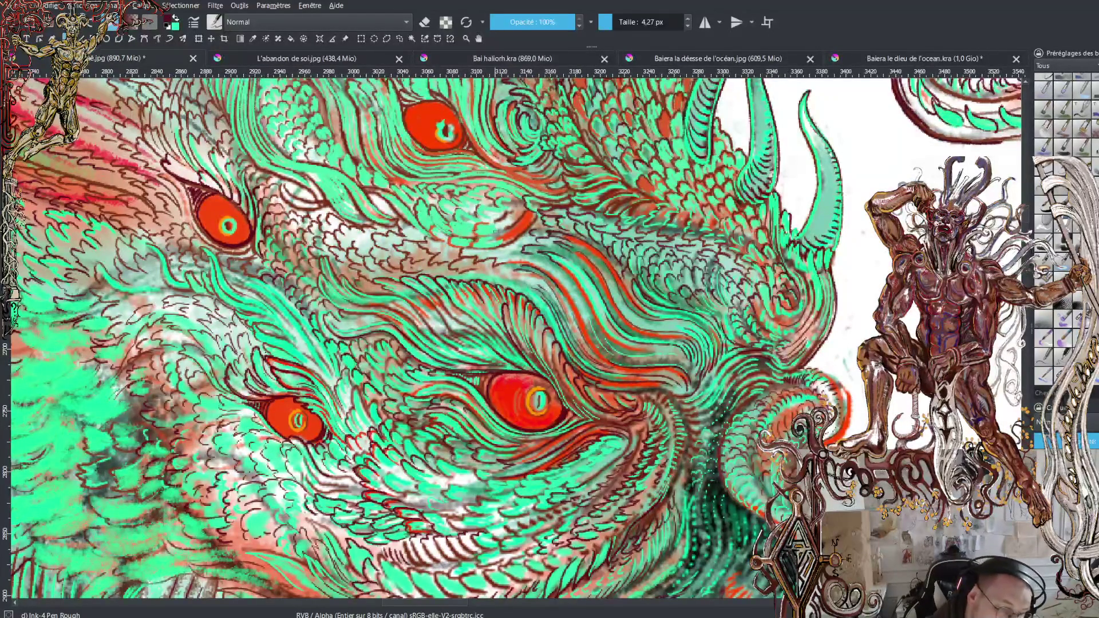
left_click_drag(492, 230, 507, 240)
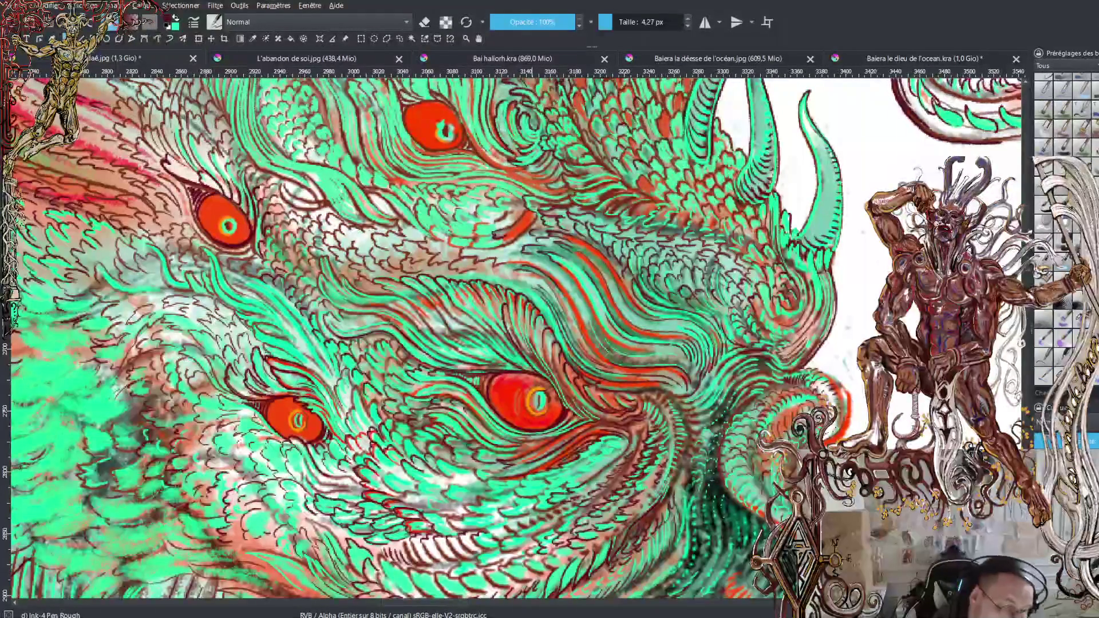
Undo the last small strokes and add short ink marks near the base of the horns
key("ctrl+z")
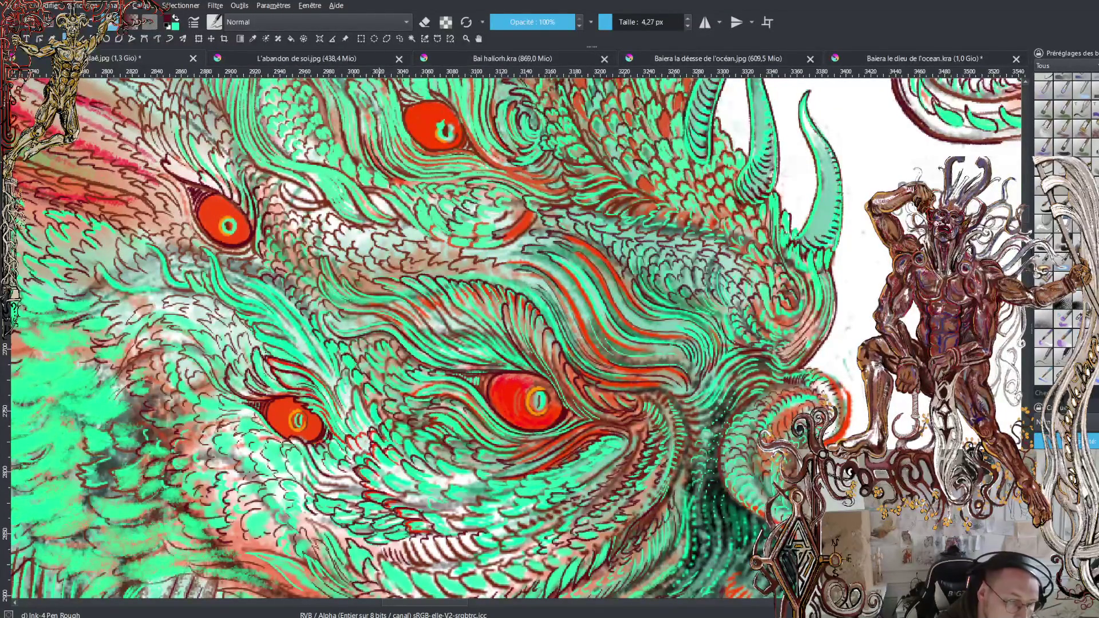
mouse_move(365, 98)
left_mouse_down()
mouse_move(361, 114)
mouse_move(369, 105)
mouse_move(354, 92)
mouse_move(383, 96)
left_mouse_up()
left_click_drag(382, 96, 392, 114)
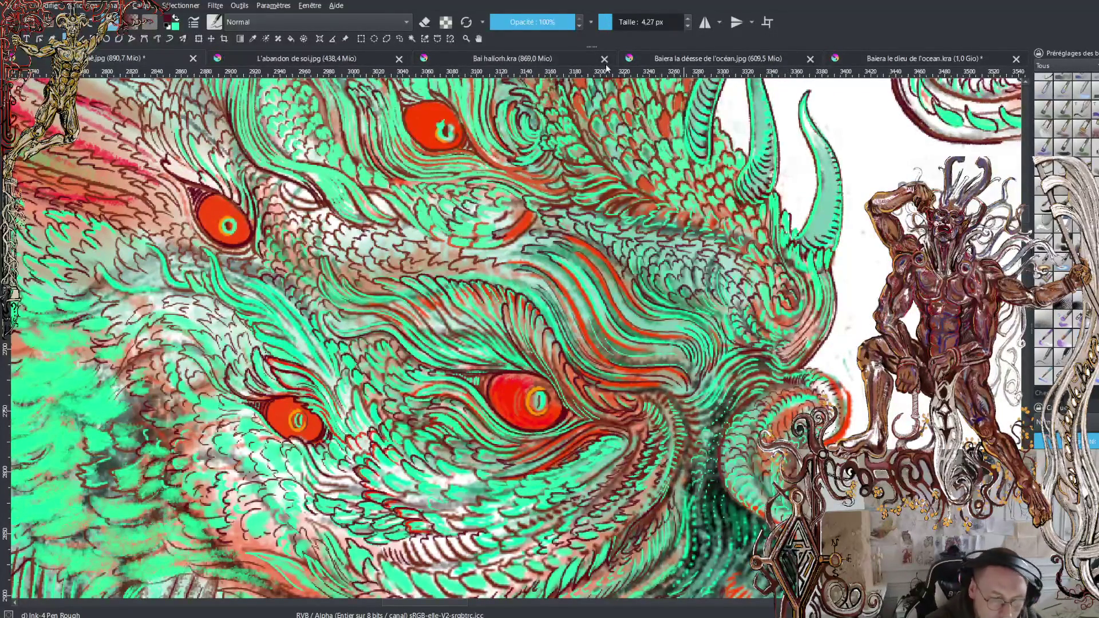
Zoom out and pan until the spirals and central eye below the beak are framed
scroll(749, 257, "down", 3)
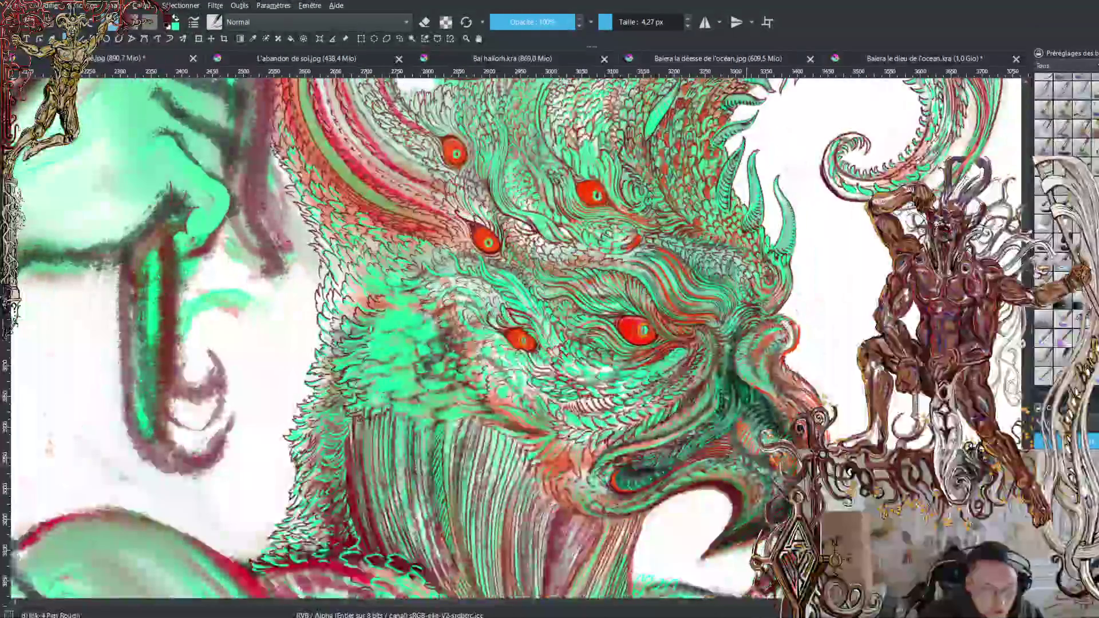
scroll(732, 255, "down", 1)
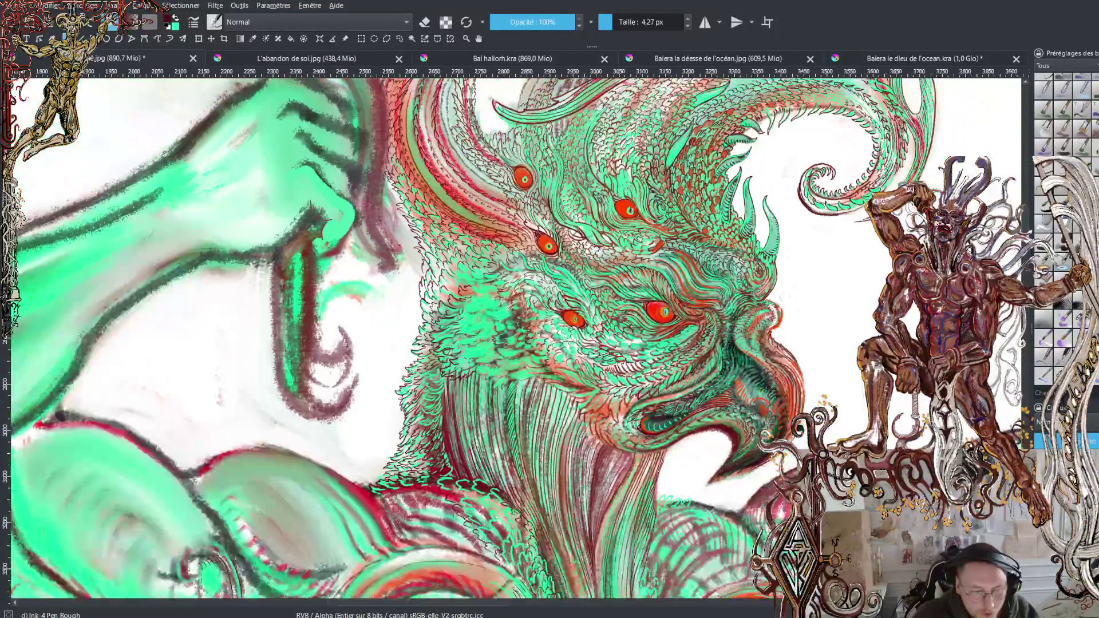
mouse_move(733, 256)
left_mouse_down()
mouse_move(627, 266)
mouse_move(619, 313)
left_mouse_up()
mouse_move(671, 344)
left_mouse_down()
mouse_move(656, 324)
mouse_move(585, 382)
left_mouse_up()
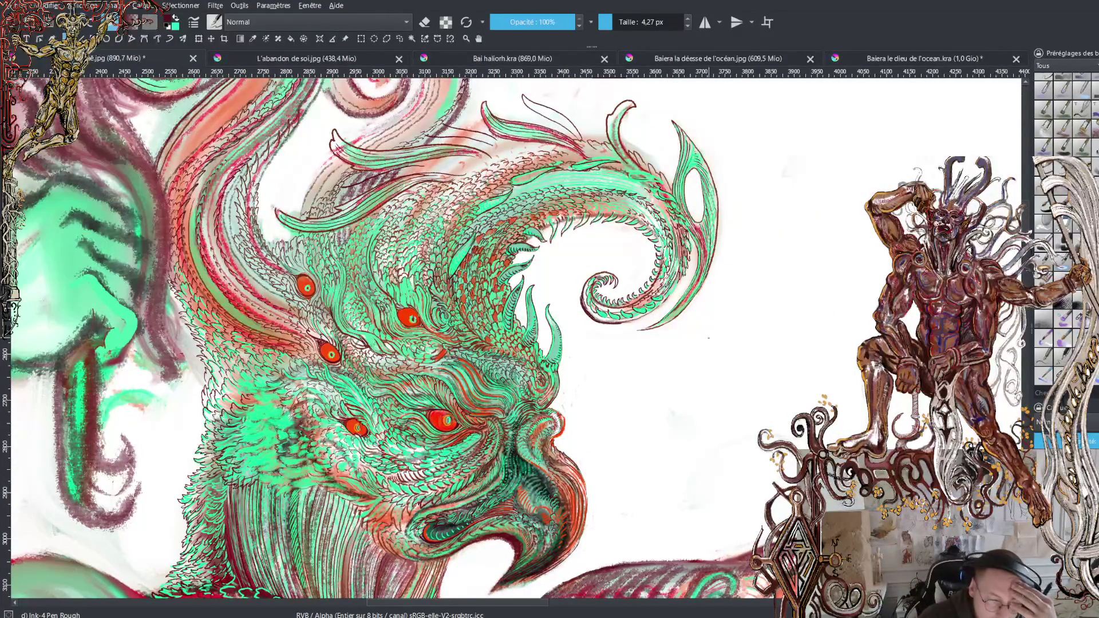
mouse_move(718, 297)
left_mouse_down()
mouse_move(722, 382)
mouse_move(800, 279)
mouse_move(823, 199)
mouse_move(823, 102)
left_mouse_up()
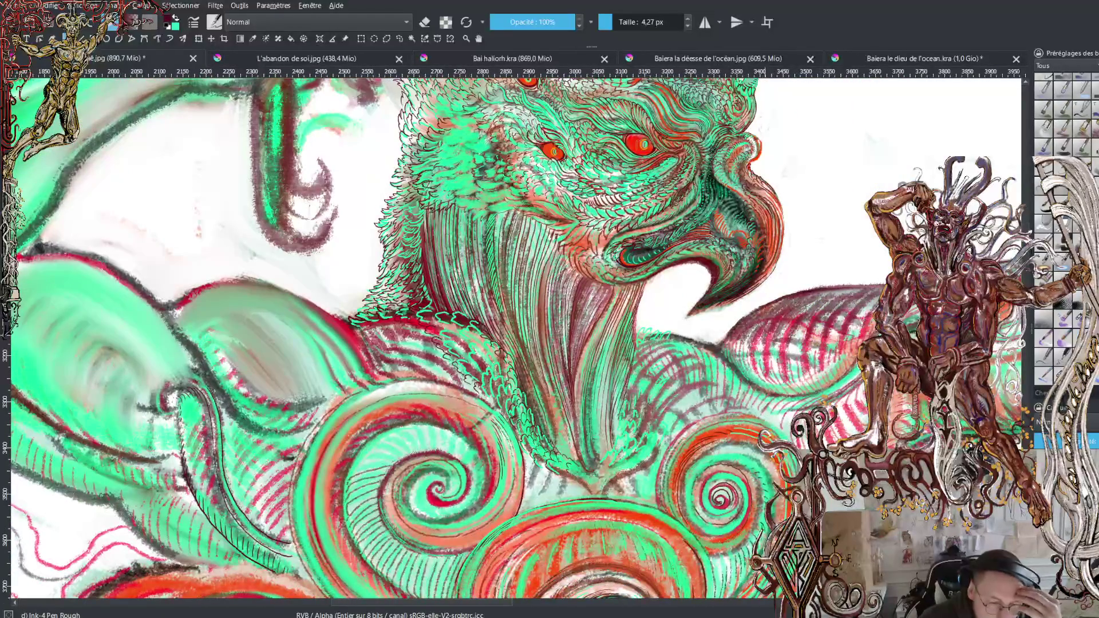
left_click_drag(770, 287, 747, 203)
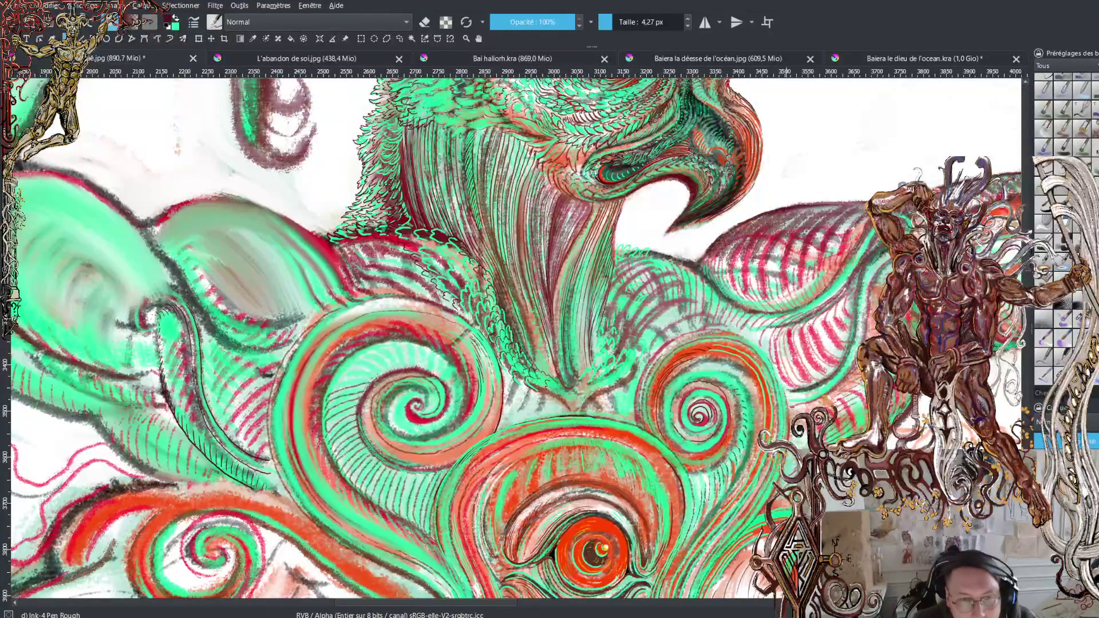
scroll(515, 333, "down", 3)
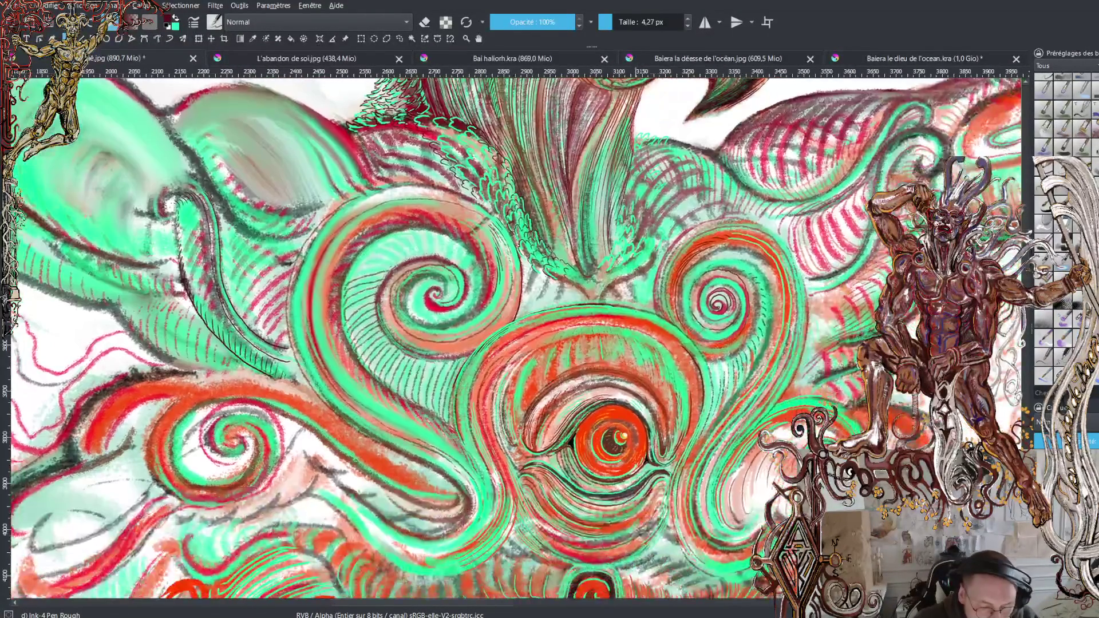
scroll(515, 332, "right", 2)
scroll(516, 332, "down", 2)
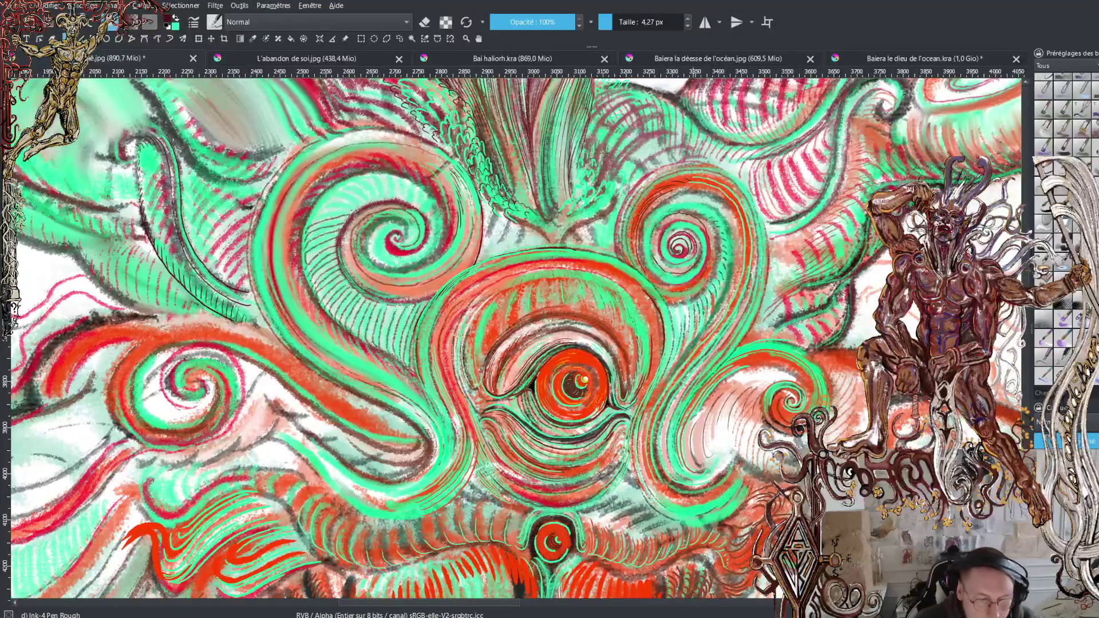
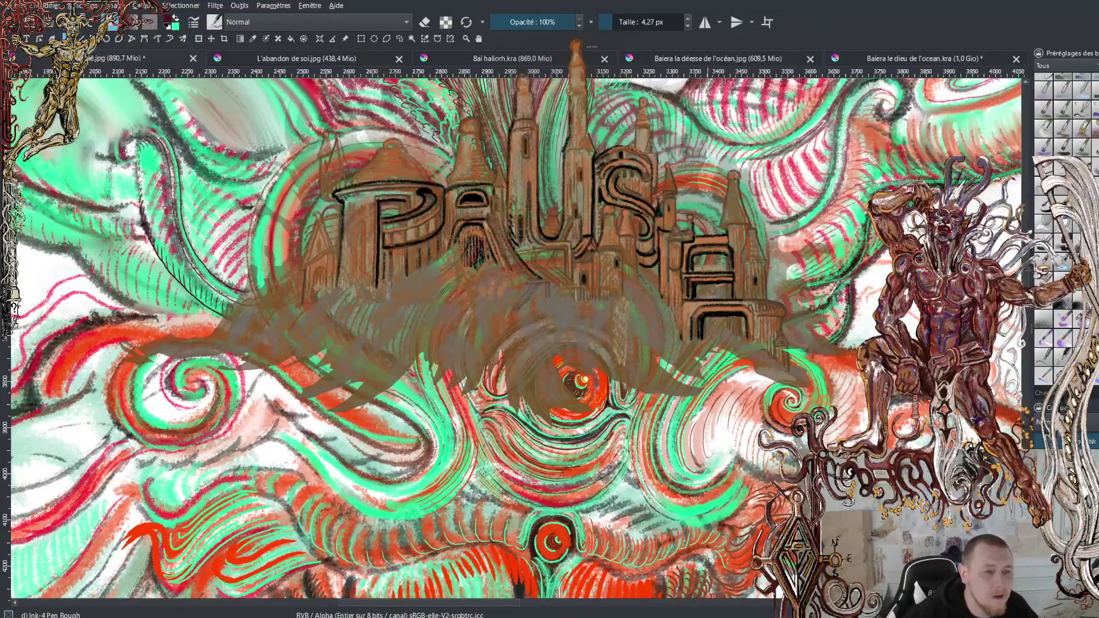
Hide the castle PAUSE layer and zoom out until the full creature painting fits the view
key("ctrl+z")
key("minus")
key("minus")
key("minus")
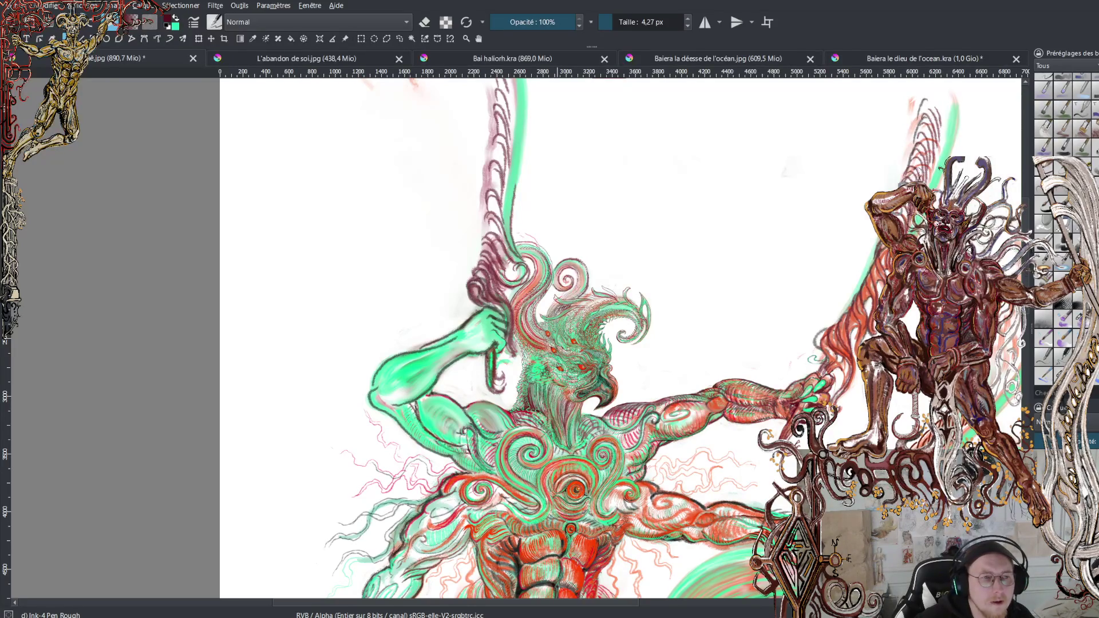
scroll(587, 385, "up", 5)
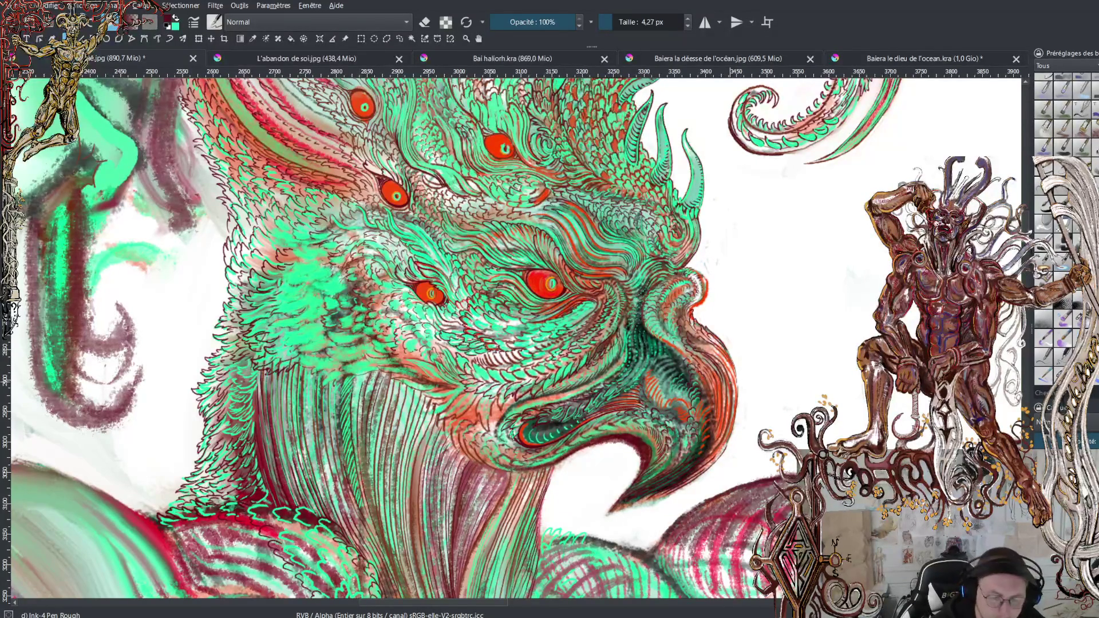
Zoom in on the bird head, swap colours, and sample the orange-red from its strokes
key("plus")
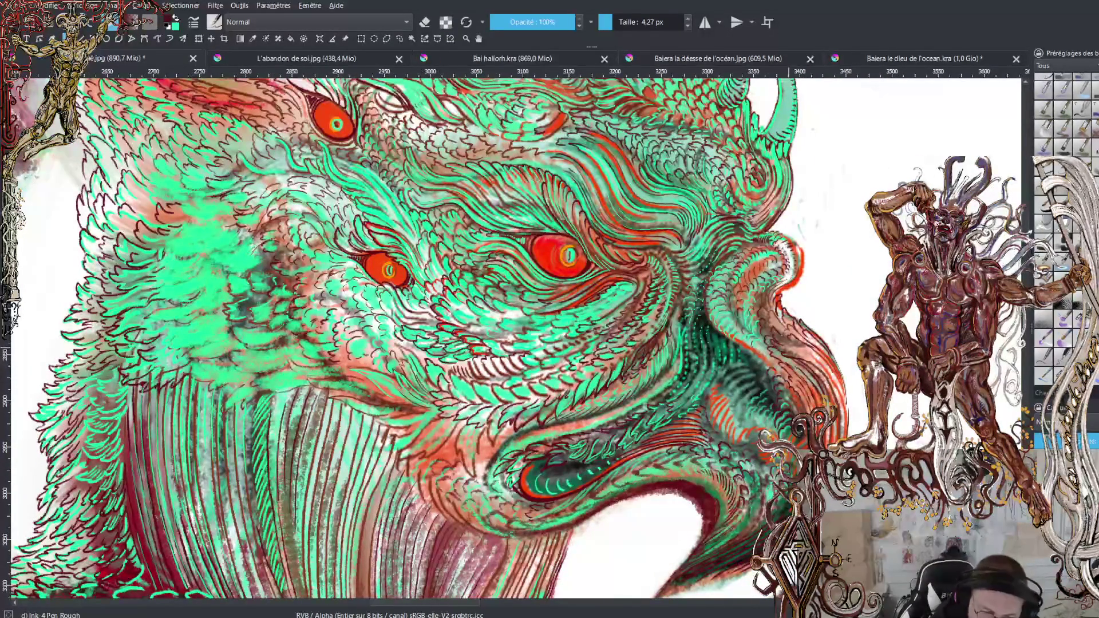
key("x")
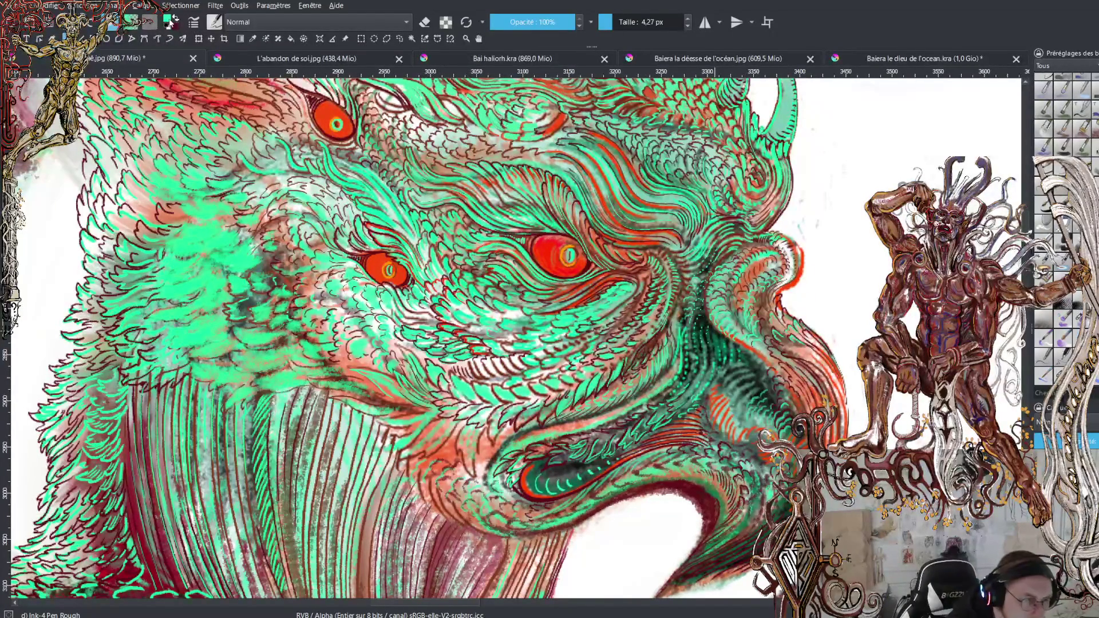
left_click(472, 233, "ctrl")
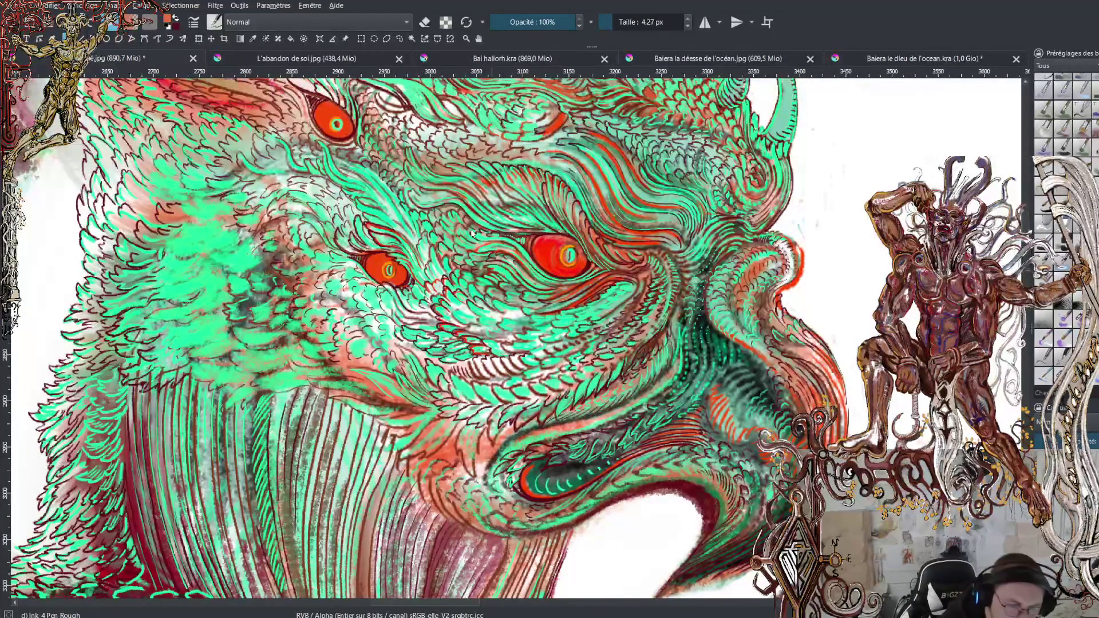
Sample a darker red from the head strokes and bring the beak into view
left_click(463, 233, "ctrl")
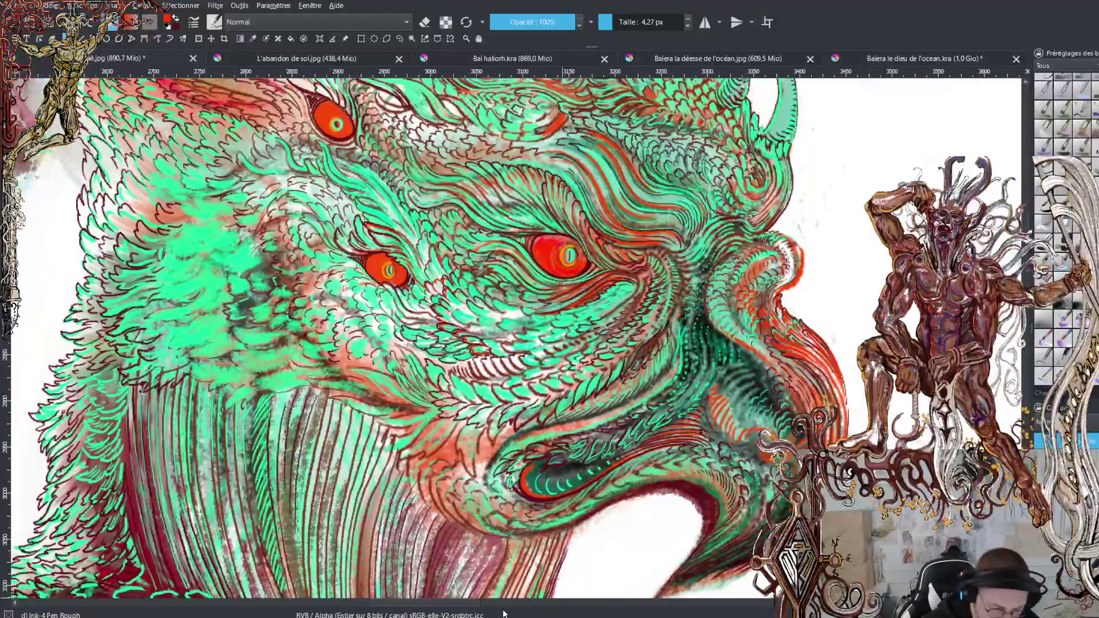
left_click_drag(474, 606, 495, 606)
Inspect the beak up close, zoom back out, and ink a dark-red line along the hatching's top edge
key("plus")
key("plus")
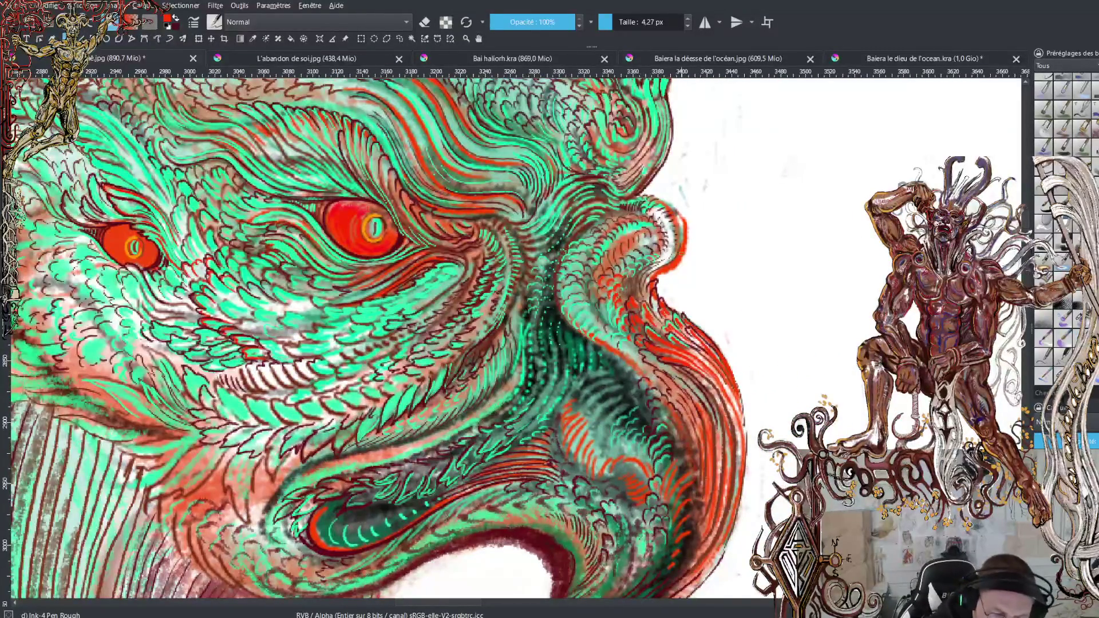
key("minus")
key("minus")
key("minus")
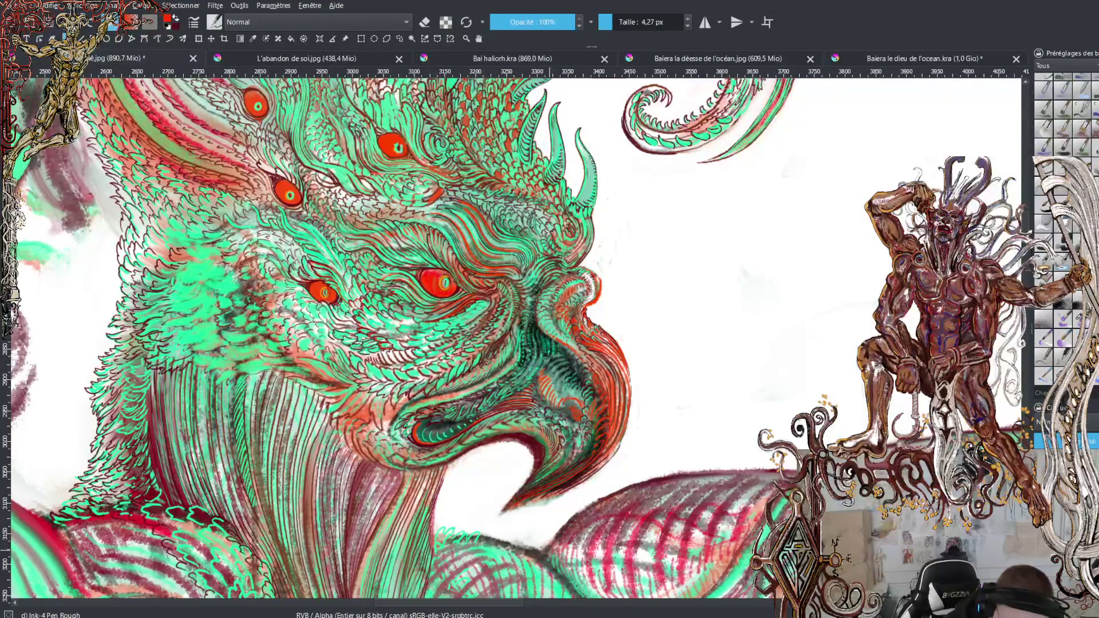
mouse_move(597, 502)
left_mouse_down()
mouse_move(651, 480)
mouse_move(742, 469)
left_mouse_up()
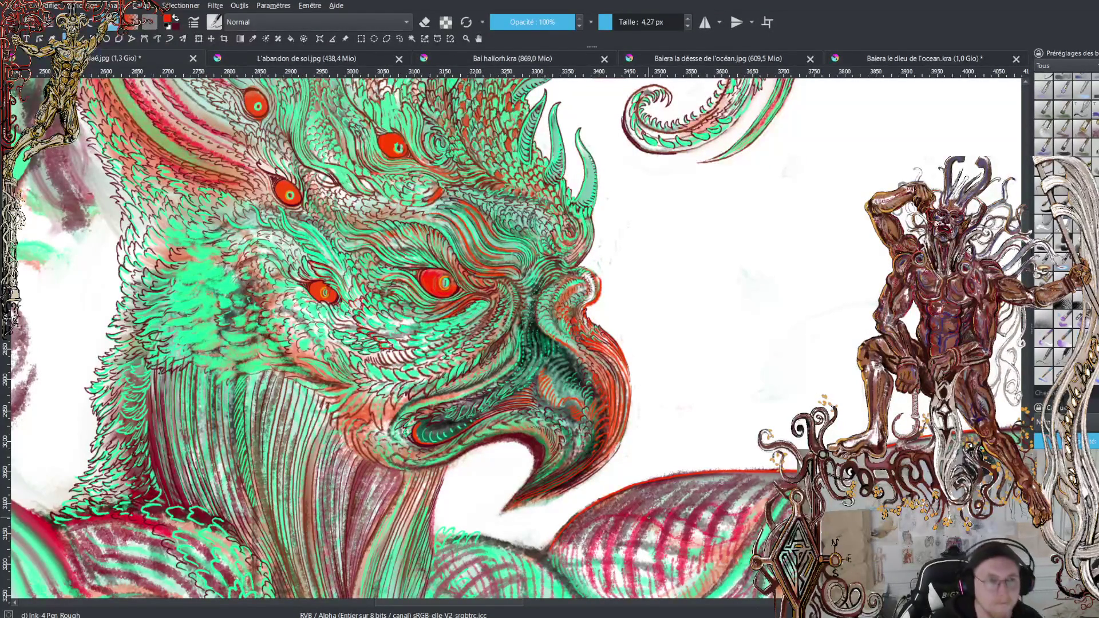
key("minus")
key("minus")
key("minus")
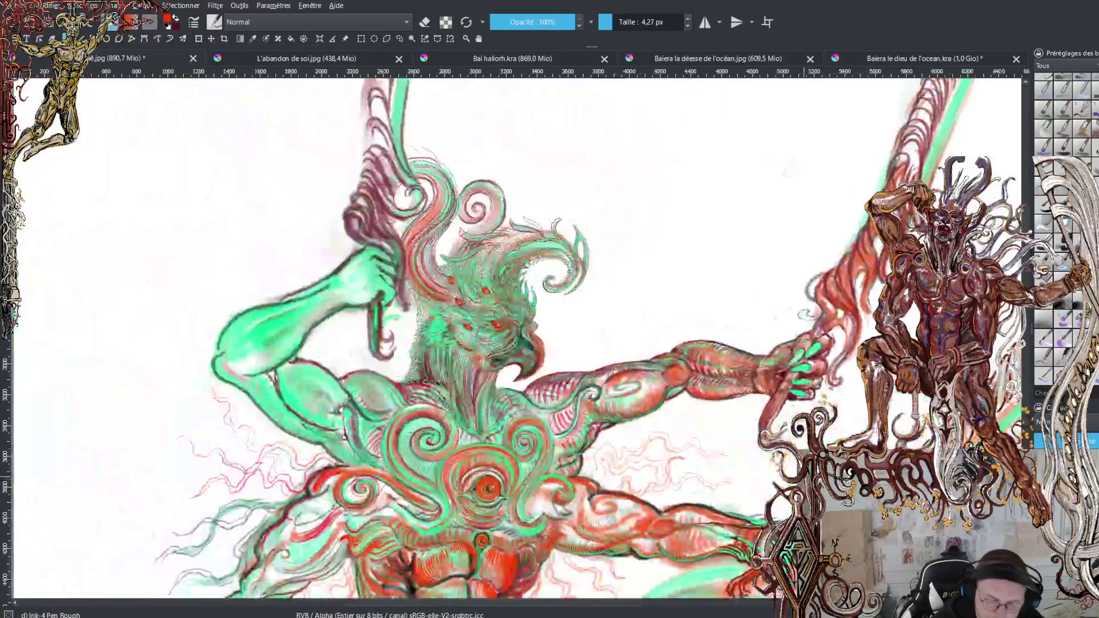
key("plus")
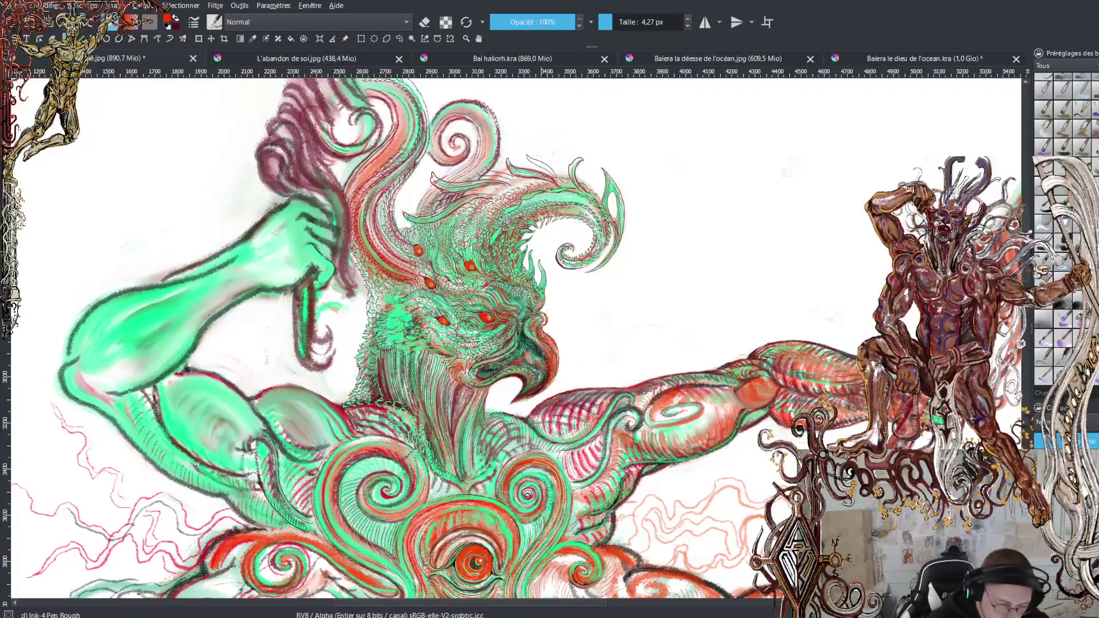
key("plus")
key("plus")
key("plus")
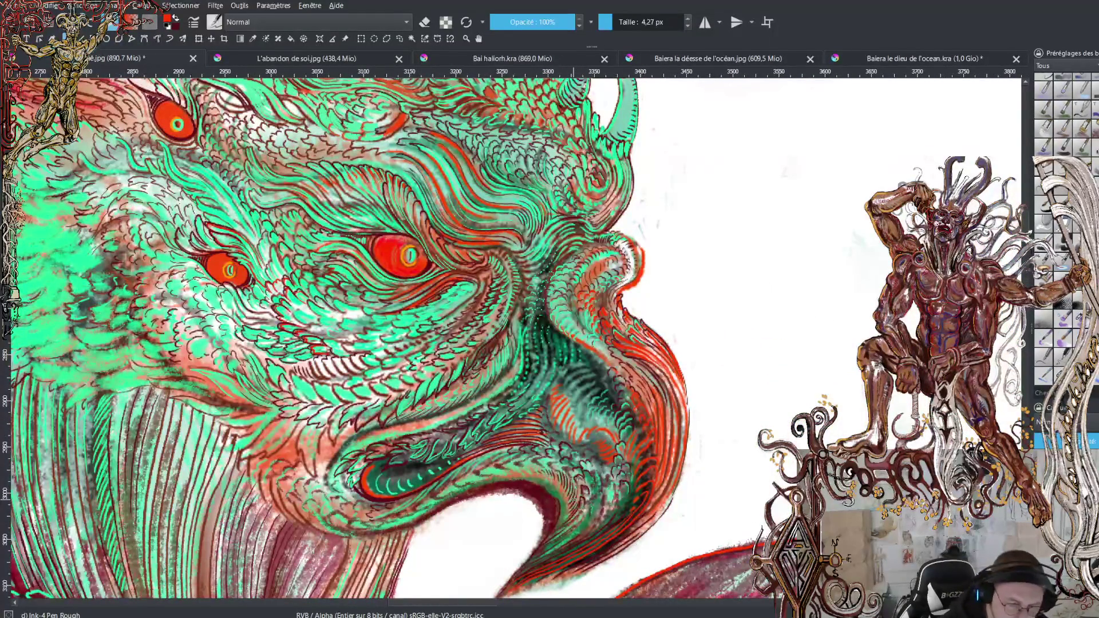
scroll(495, 606, "left", 3)
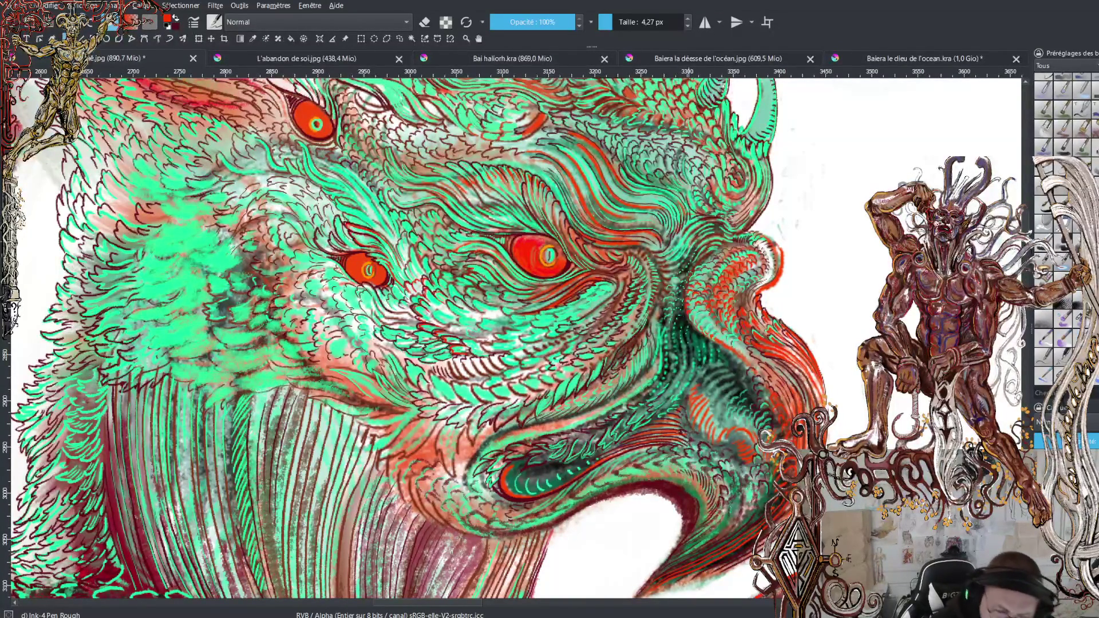
key("plus")
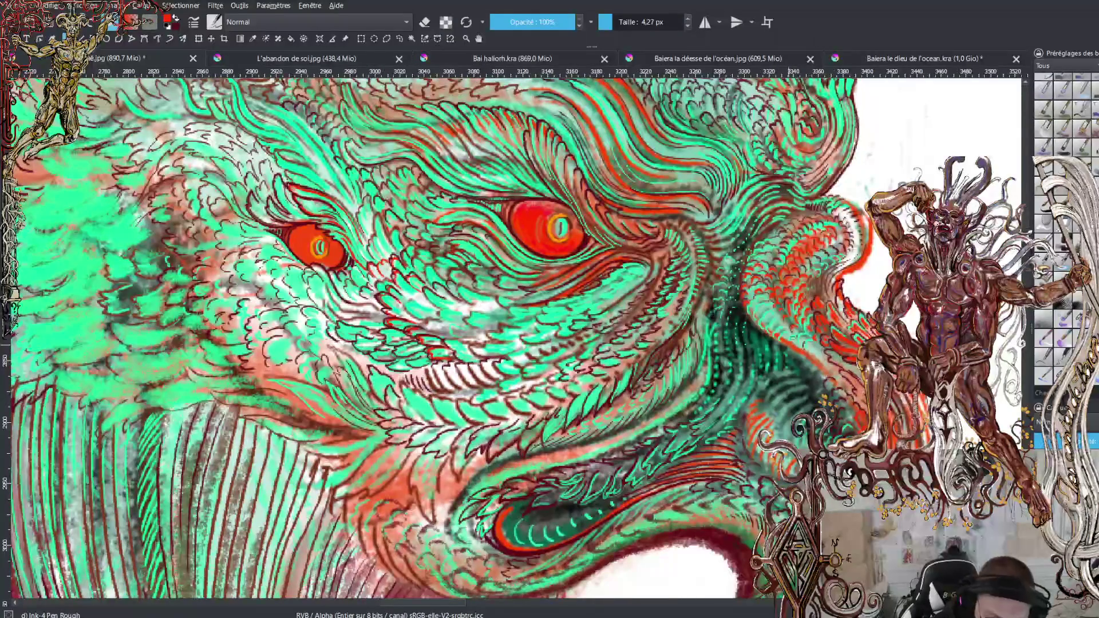
scroll(515, 338, "up", 10)
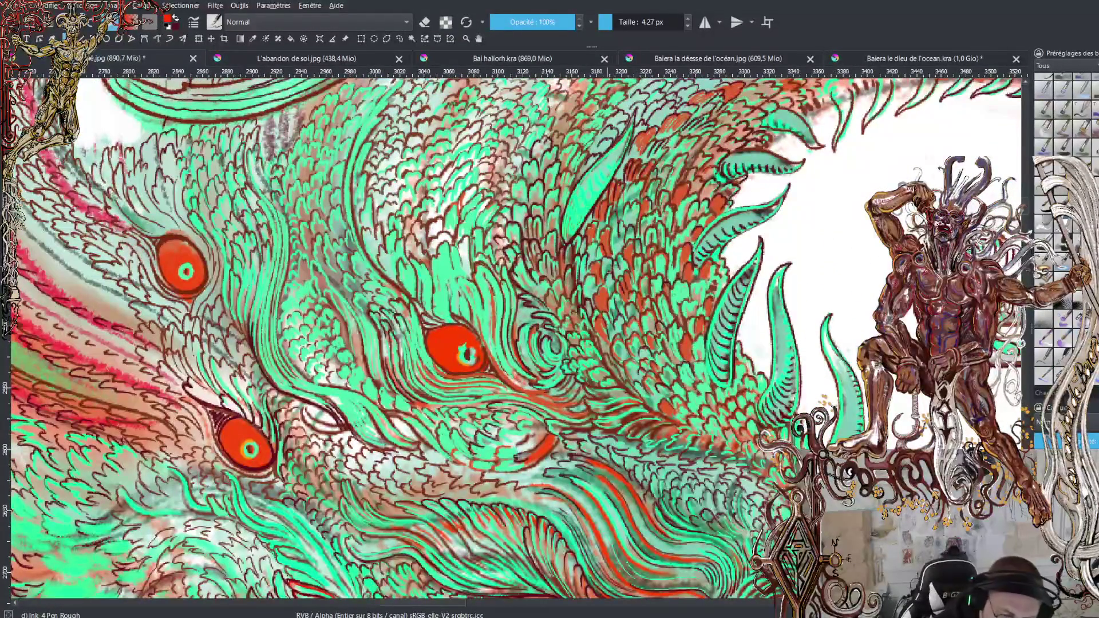
Add dark ink hatching strokes to the head scales above the eyes
mouse_move(632, 217)
left_mouse_down()
mouse_move(624, 225)
mouse_move(634, 224)
left_mouse_up()
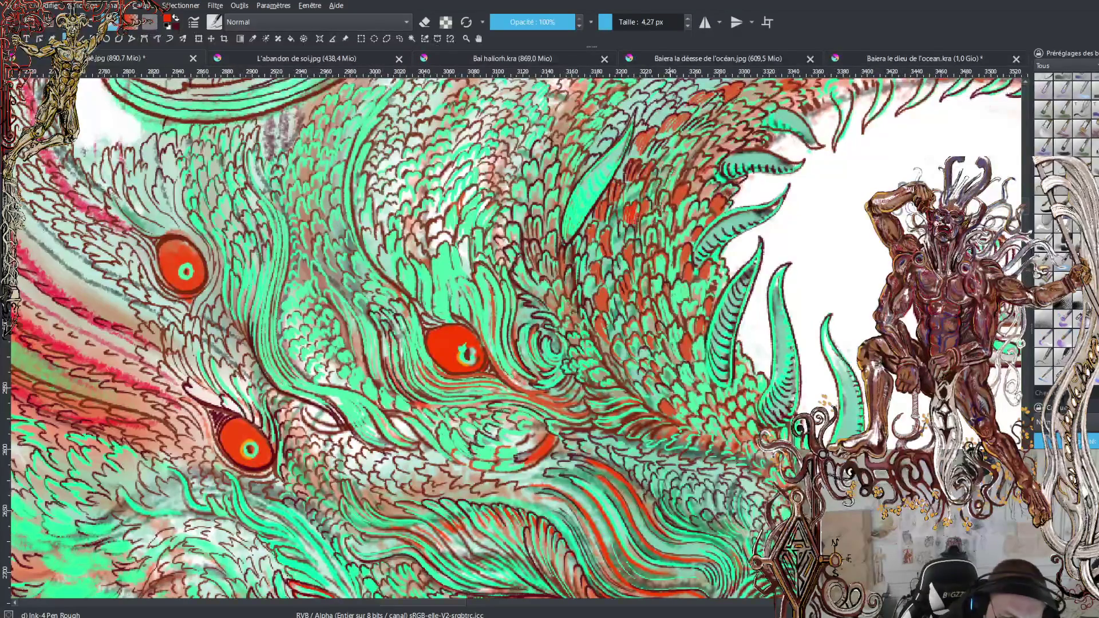
left_click_drag(666, 167, 663, 180)
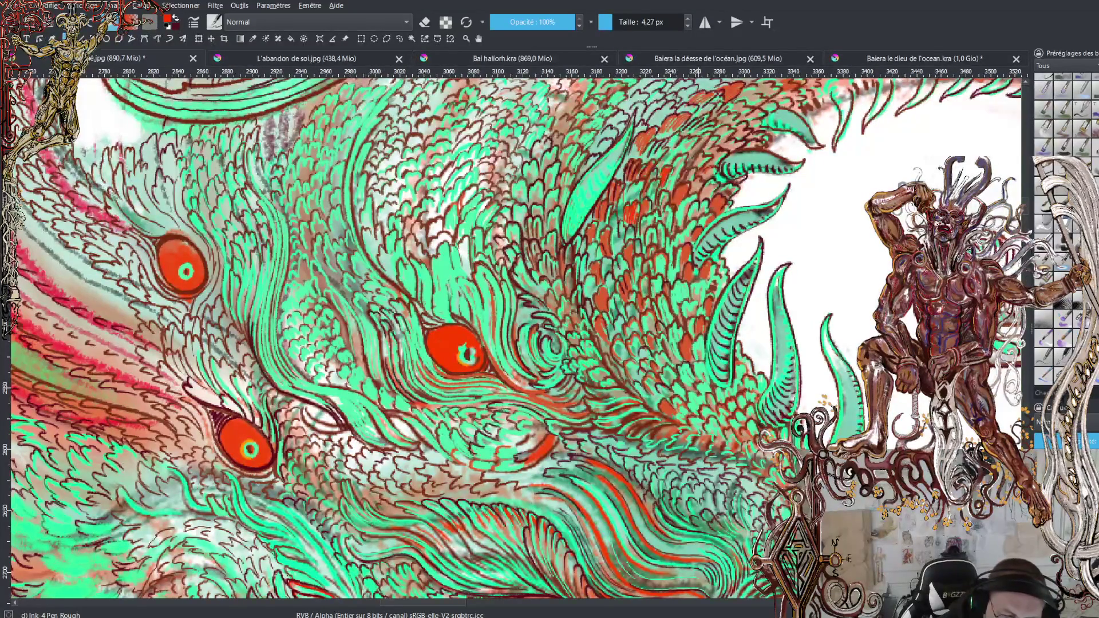
left_click_drag(682, 139, 678, 154)
mouse_move(690, 141)
left_mouse_down()
mouse_move(684, 154)
mouse_move(689, 147)
left_mouse_up()
mouse_move(697, 139)
left_mouse_down()
mouse_move(690, 155)
mouse_move(720, 142)
left_mouse_up()
left_click_drag(727, 138, 716, 149)
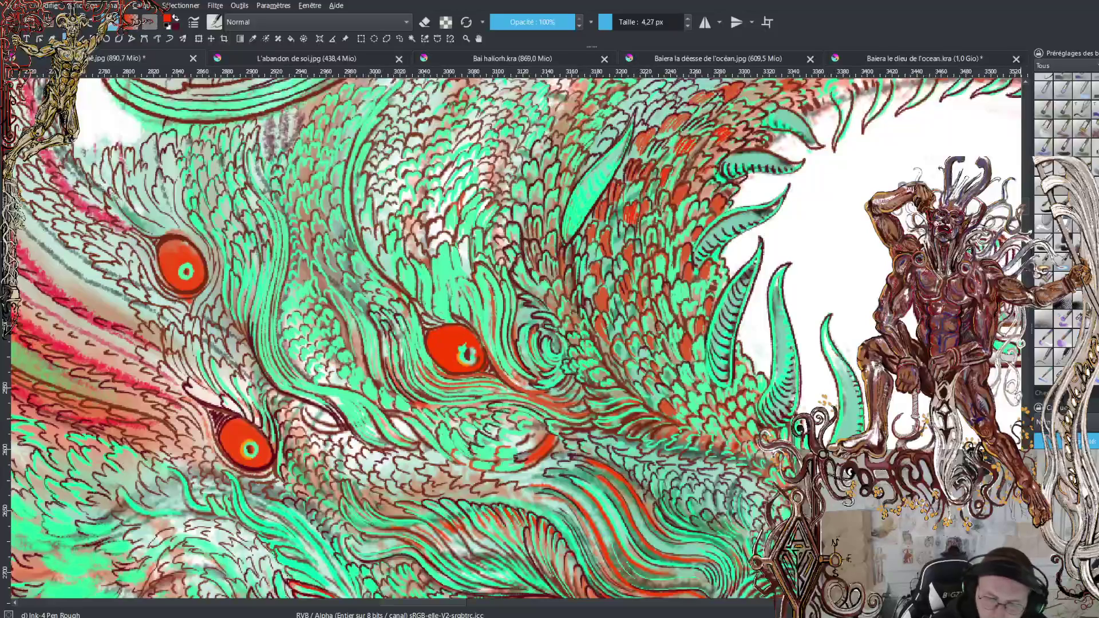
Paint red-orange accents and small red dabs across a row of body scales
scroll(740, 369, "up", 5)
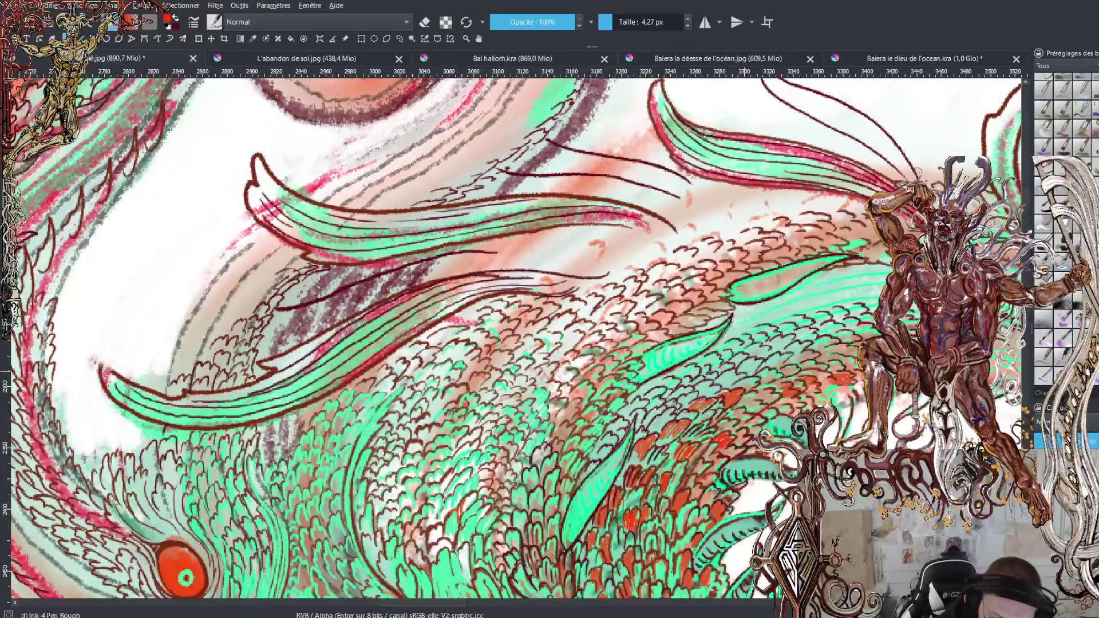
mouse_move(739, 362)
left_mouse_down()
mouse_move(756, 375)
mouse_move(795, 351)
mouse_move(810, 353)
mouse_move(803, 361)
left_mouse_up()
left_click_drag(814, 348, 845, 333)
mouse_move(833, 338)
left_mouse_down()
mouse_move(858, 338)
mouse_move(846, 317)
left_mouse_up()
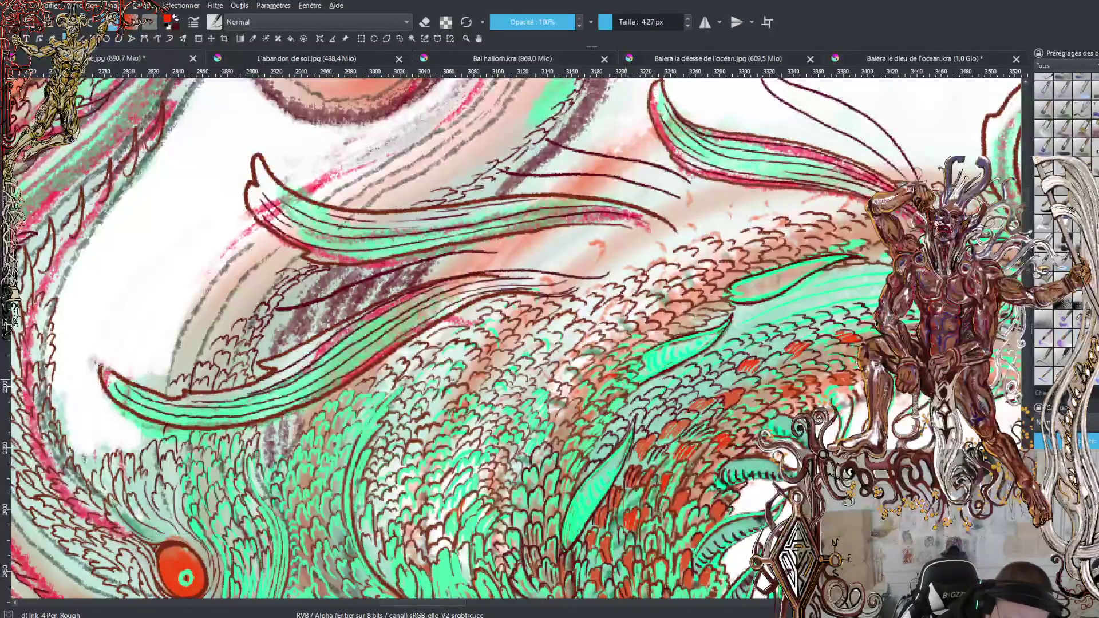
key("x")
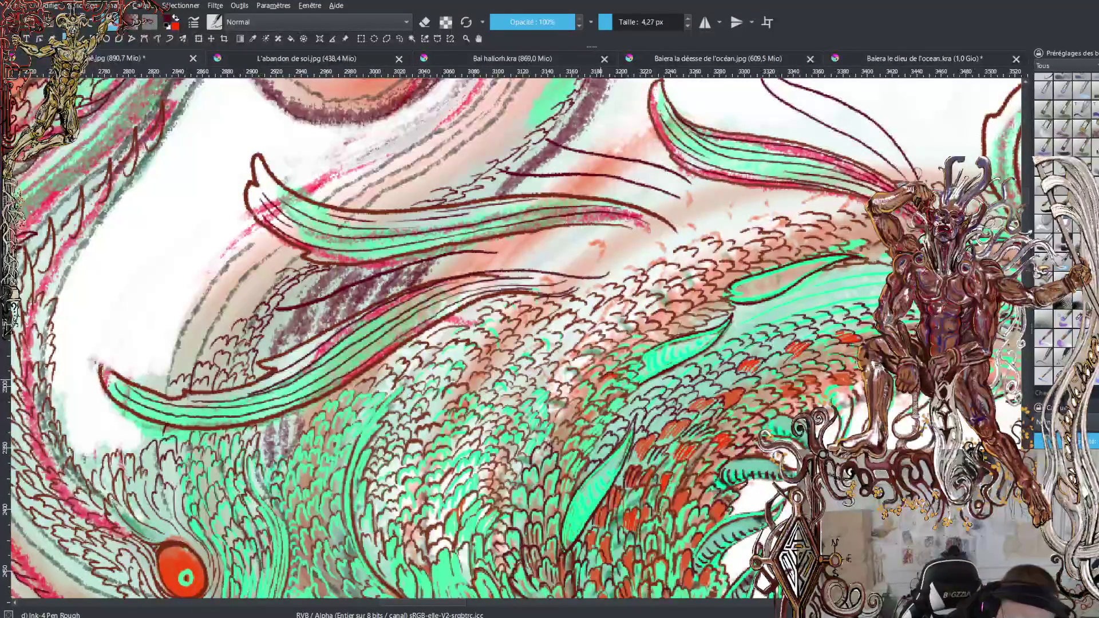
key("x")
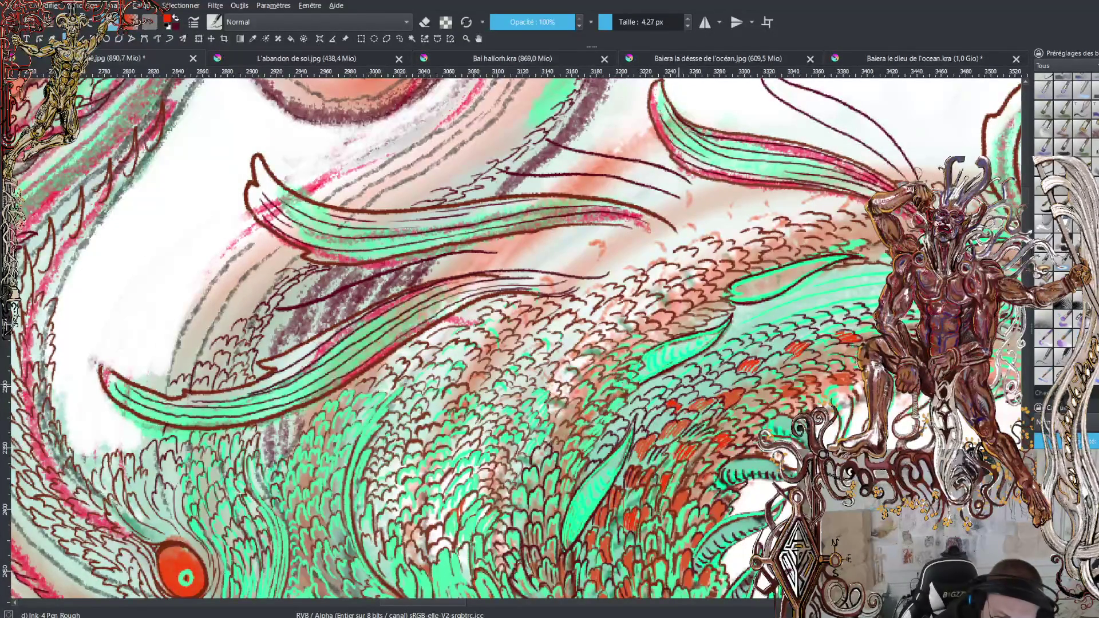
left_click_drag(692, 383, 729, 360)
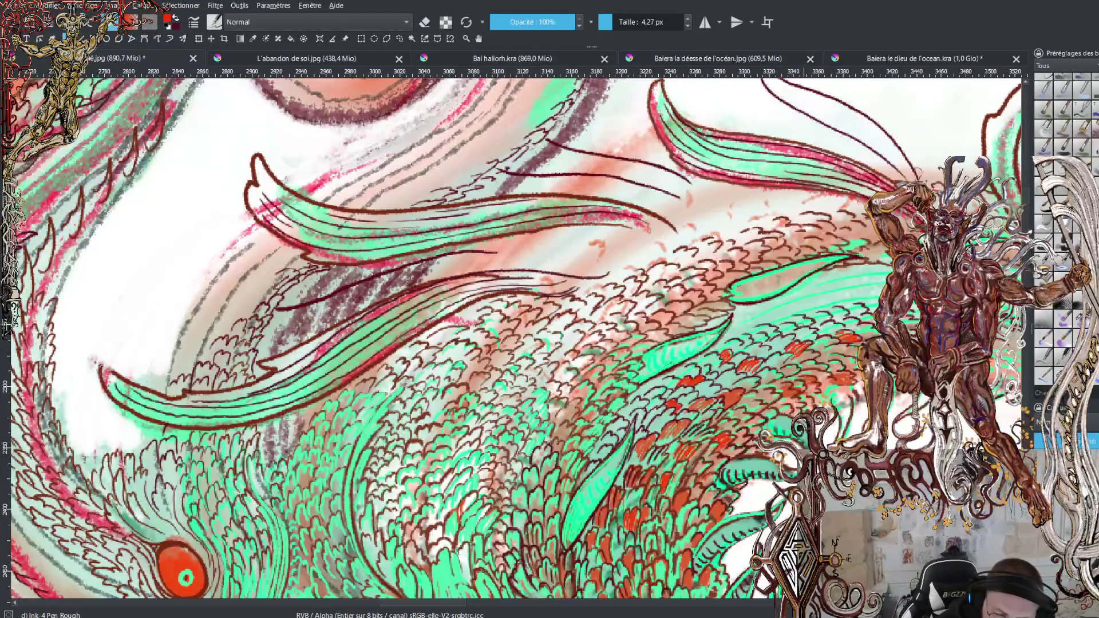
left_click(756, 338)
left_click_drag(756, 337, 868, 315)
left_click(789, 332)
left_click(819, 314)
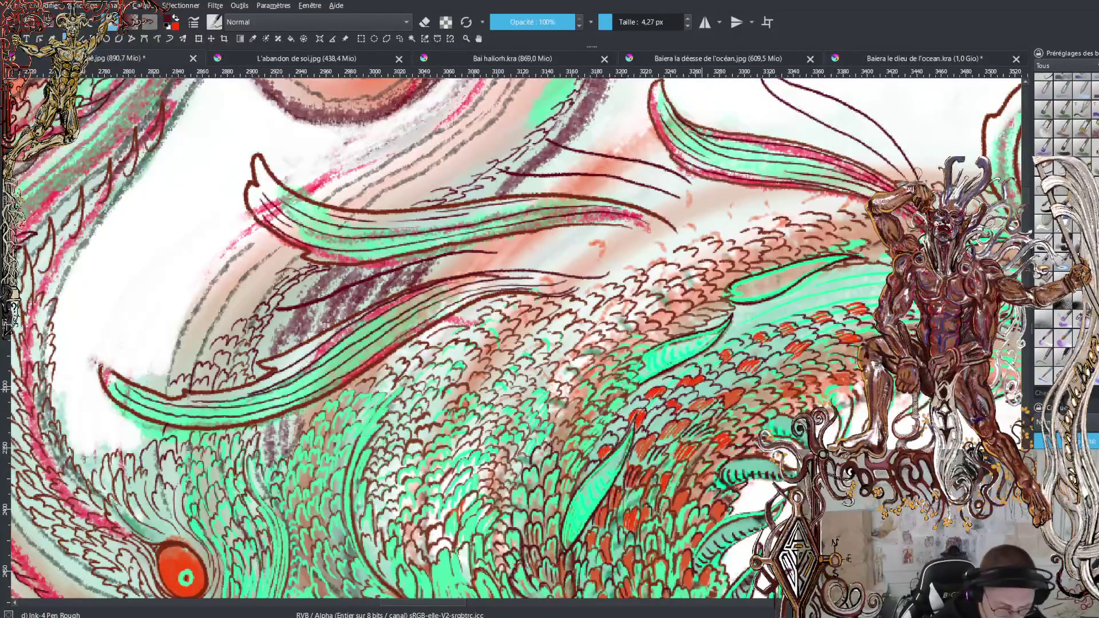
key("minus")
key("minus")
key("minus")
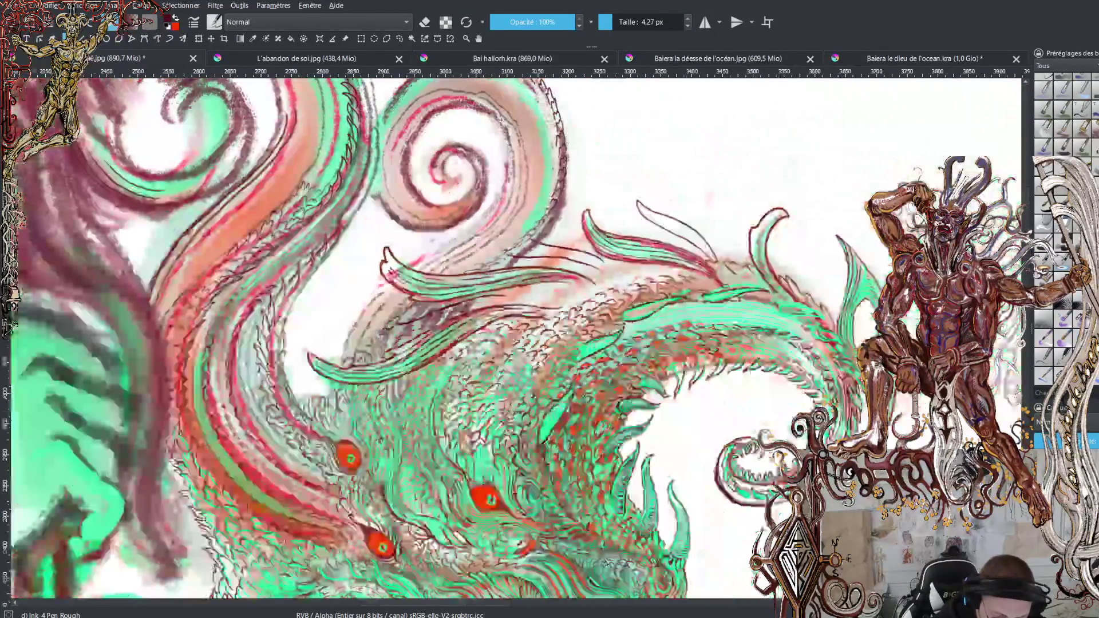
Hatch short red strokes along the scaly coil up toward the fin
key("plus")
key("plus")
key("plus")
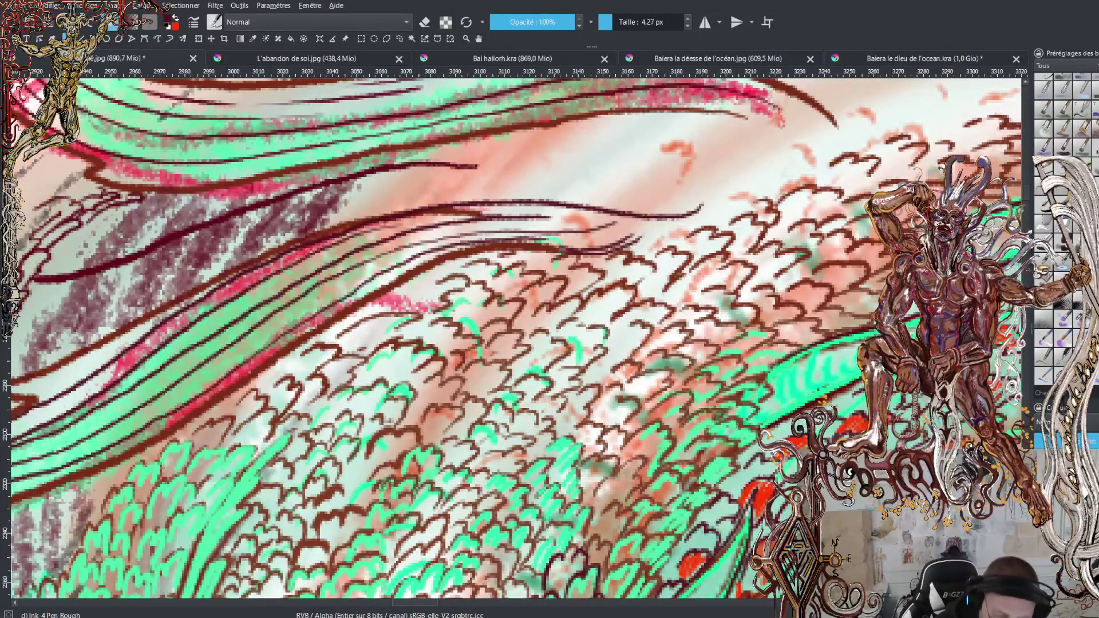
left_click_drag(437, 604, 483, 610)
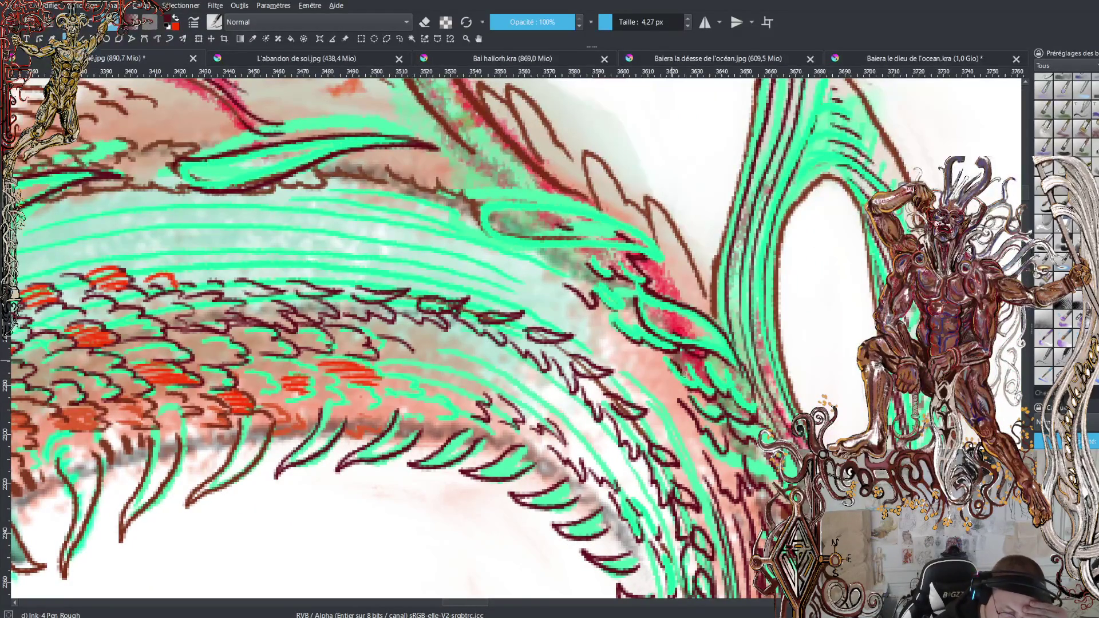
key("x")
left_click_drag(672, 360, 688, 378)
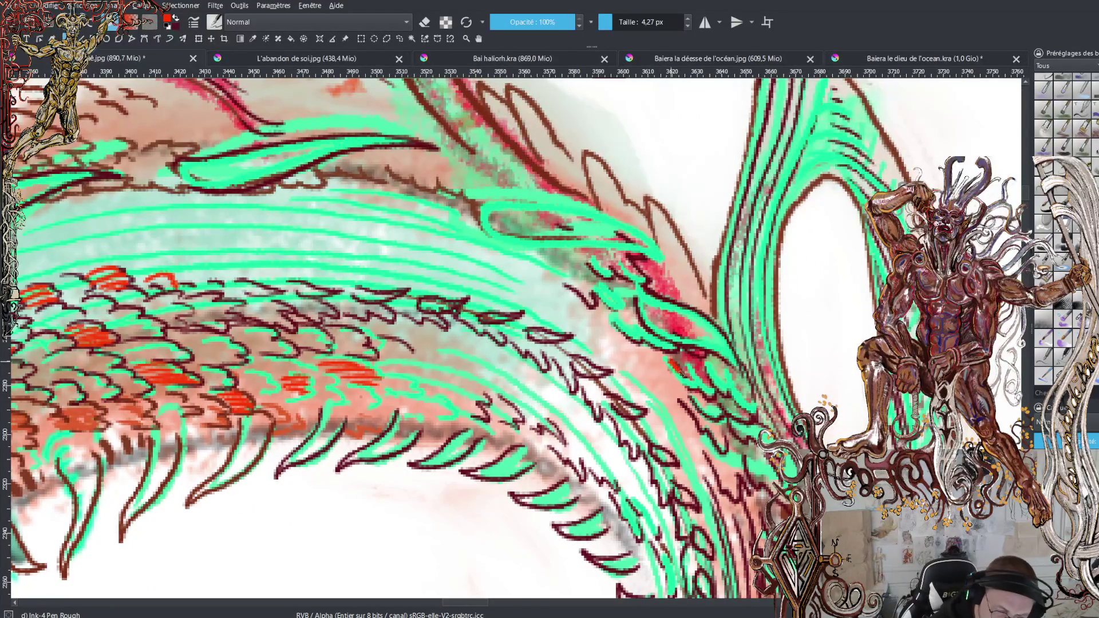
mouse_move(625, 317)
left_mouse_down()
mouse_move(618, 326)
mouse_move(652, 337)
left_mouse_up()
mouse_move(597, 285)
left_mouse_down()
mouse_move(612, 304)
mouse_move(626, 283)
mouse_move(609, 273)
mouse_move(625, 268)
mouse_move(580, 289)
mouse_move(588, 297)
left_mouse_up()
left_click_drag(528, 255, 559, 267)
left_click_drag(557, 253, 585, 270)
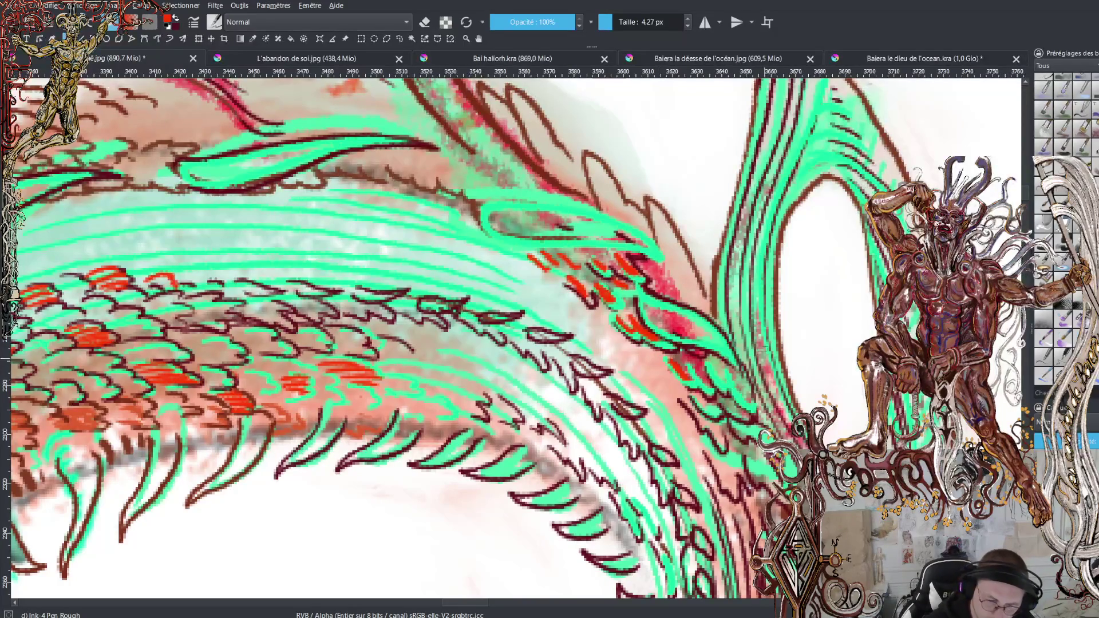
Ink a dark line along the green stripes and a red stroke beside the white opening
mouse_move(759, 304)
left_mouse_down()
mouse_move(771, 383)
mouse_move(807, 450)
left_mouse_up()
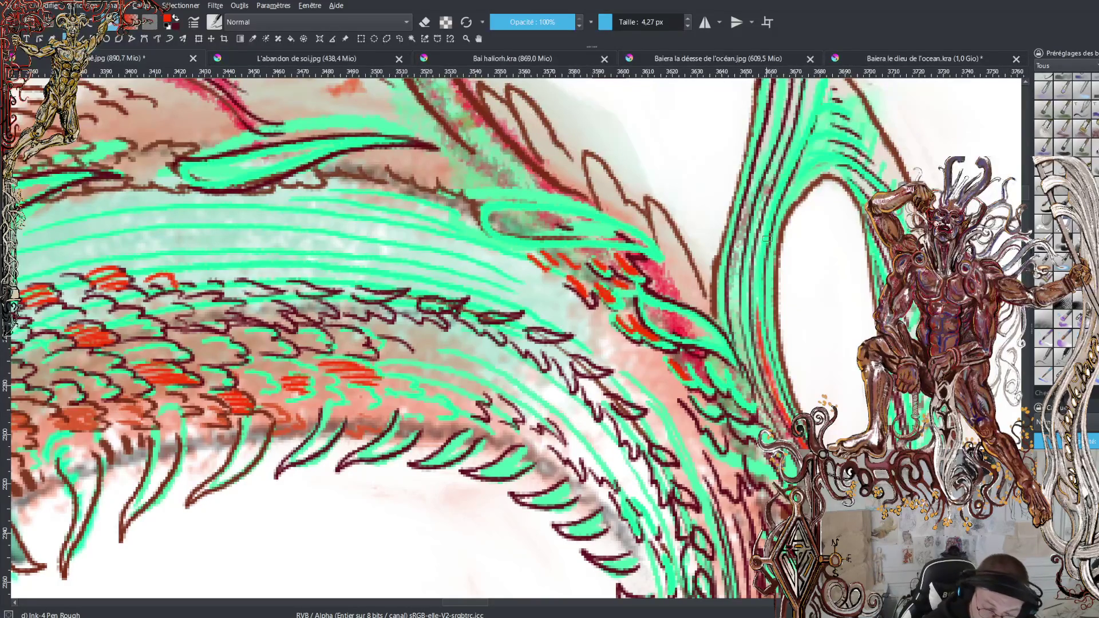
mouse_move(782, 195)
left_mouse_down()
mouse_move(766, 271)
mouse_move(782, 383)
left_mouse_up()
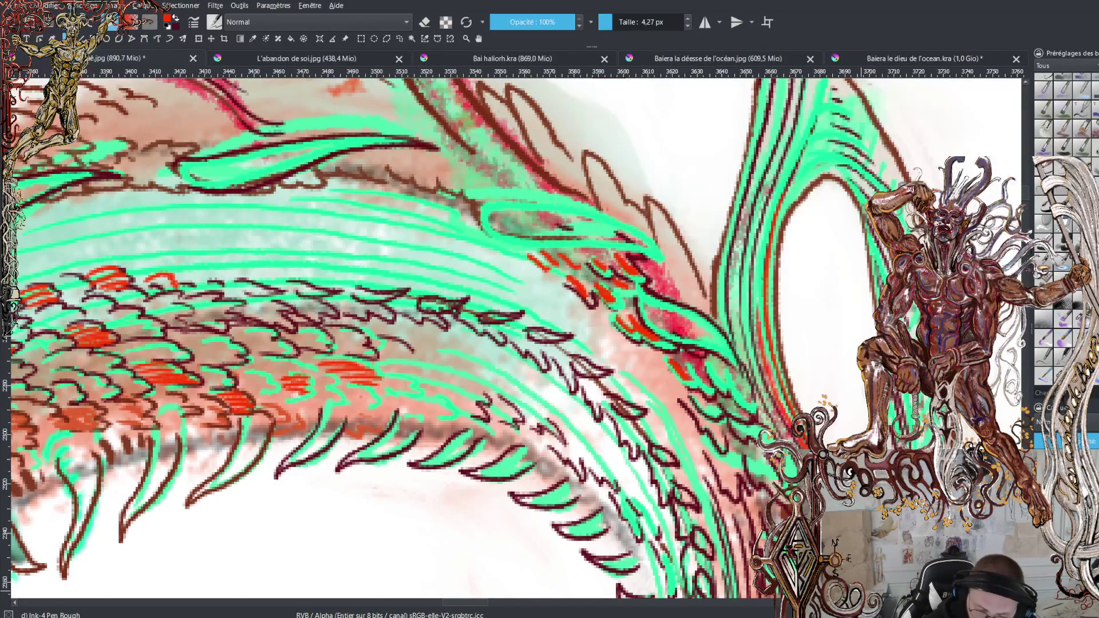
key("minus")
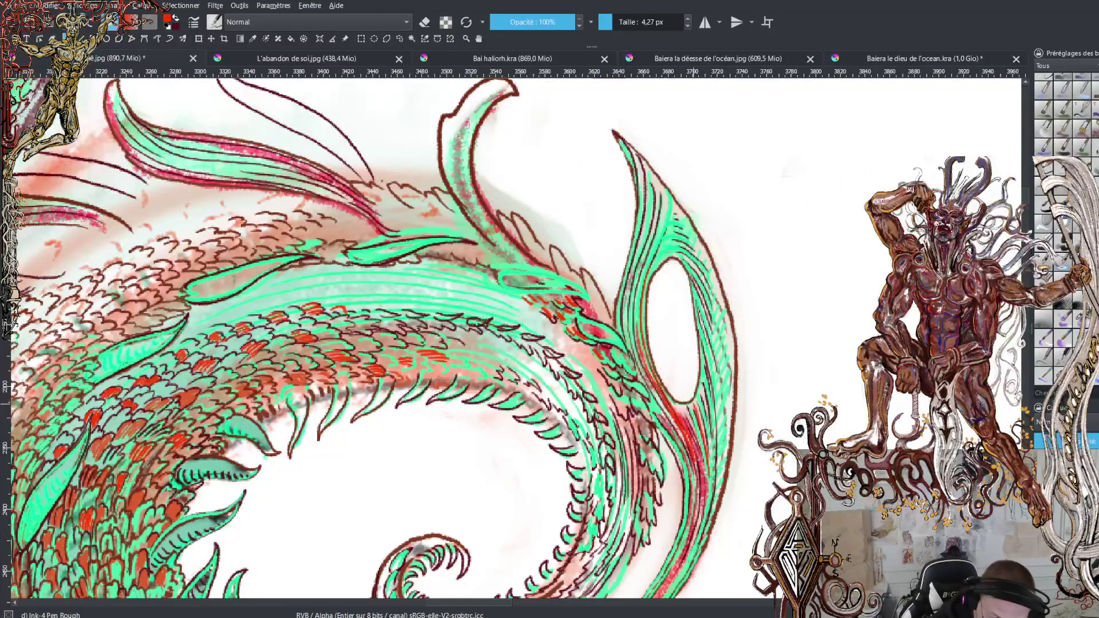
Layer six dark ink strokes down the fin's right edge to thicken it
left_click_drag(700, 386, 712, 447)
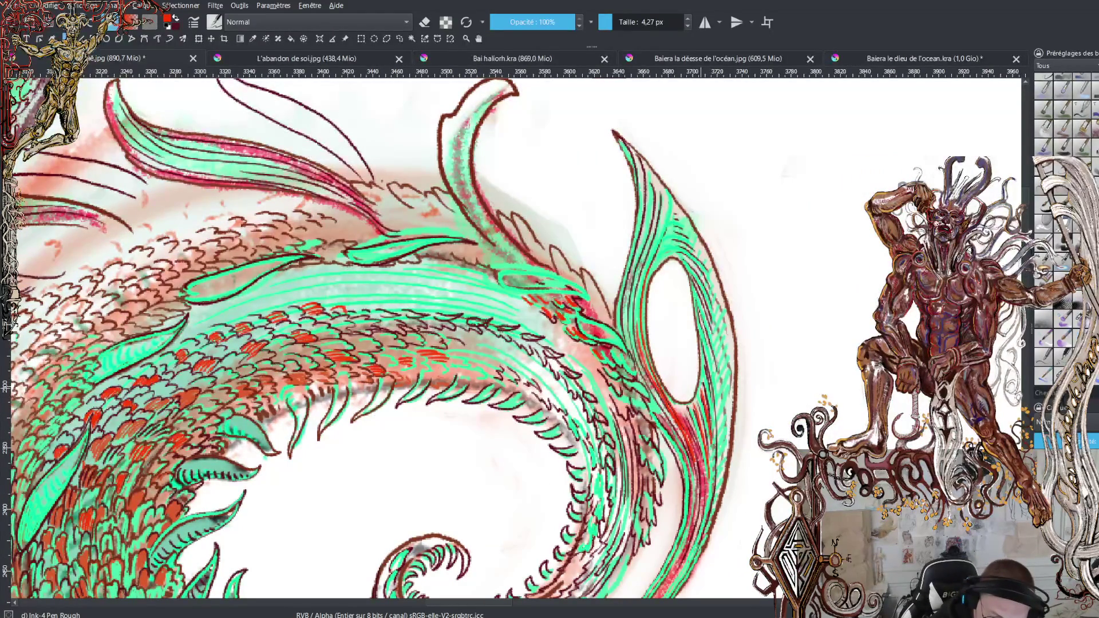
left_click_drag(714, 390, 715, 435)
left_click_drag(706, 328, 726, 464)
left_click_drag(705, 303, 725, 381)
left_click_drag(711, 306, 731, 399)
left_click_drag(716, 304, 735, 382)
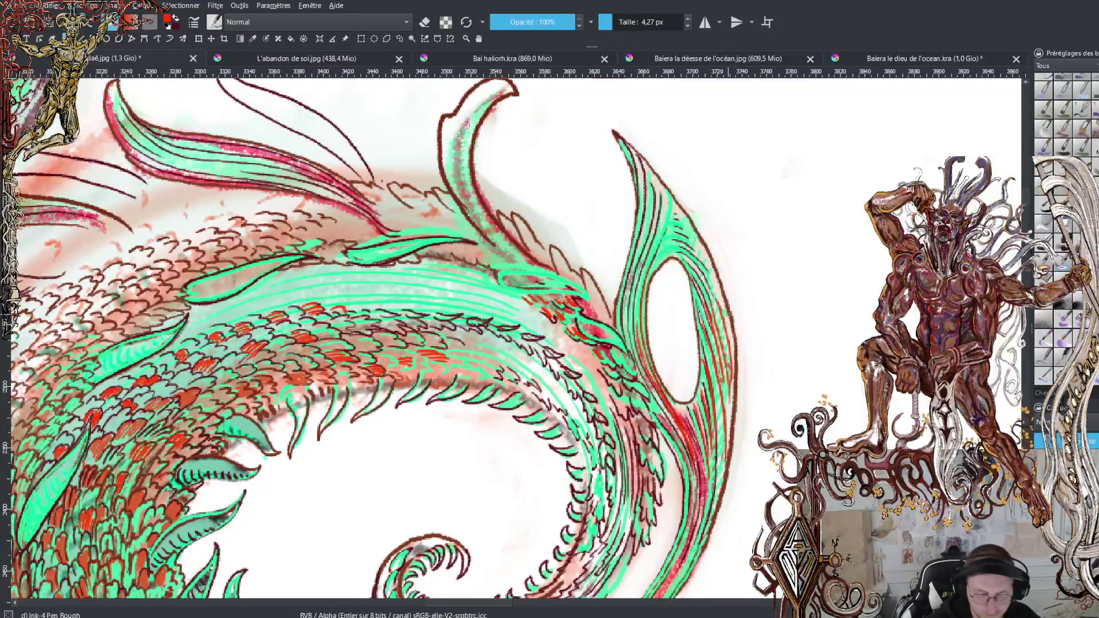
key("minus")
key("minus")
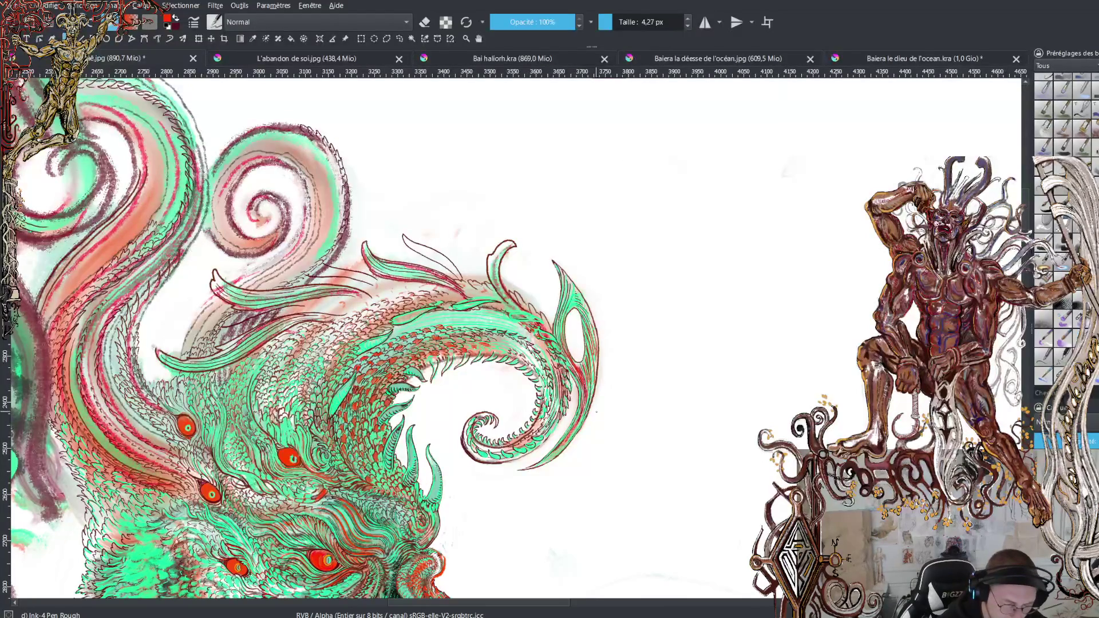
Hatch red and dark-red strokes on the coil's scales up close
key("plus")
key("plus")
key("plus")
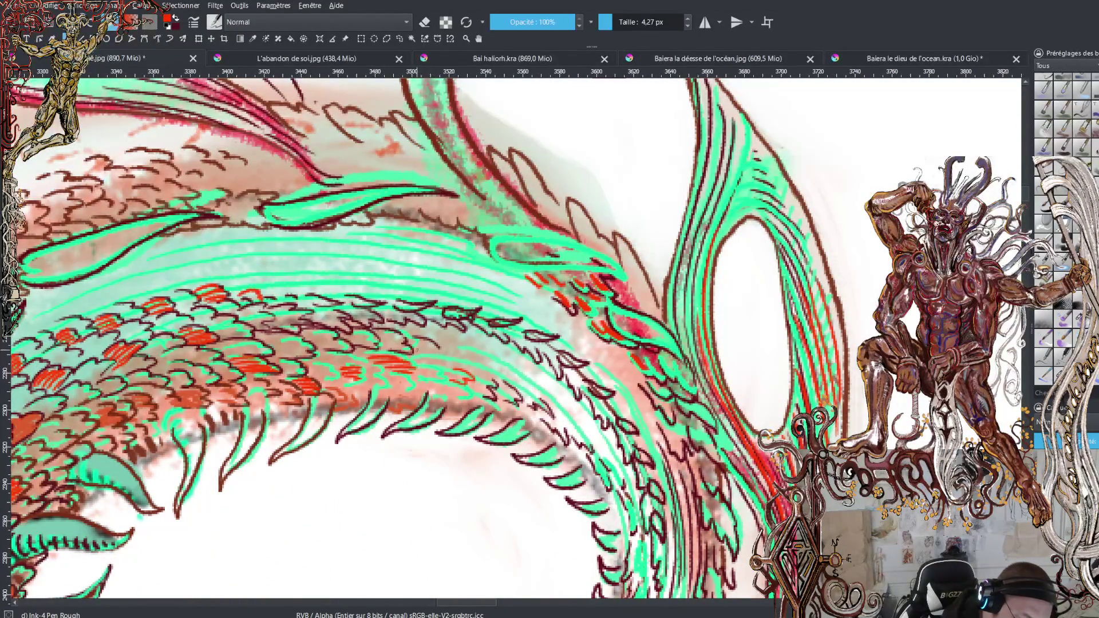
mouse_move(432, 348)
left_mouse_down()
mouse_move(408, 339)
mouse_move(445, 321)
mouse_move(439, 312)
left_mouse_up()
left_click_drag(441, 319, 493, 331)
mouse_move(487, 324)
left_mouse_down()
mouse_move(575, 377)
mouse_move(611, 424)
mouse_move(646, 486)
mouse_move(662, 566)
left_mouse_up()
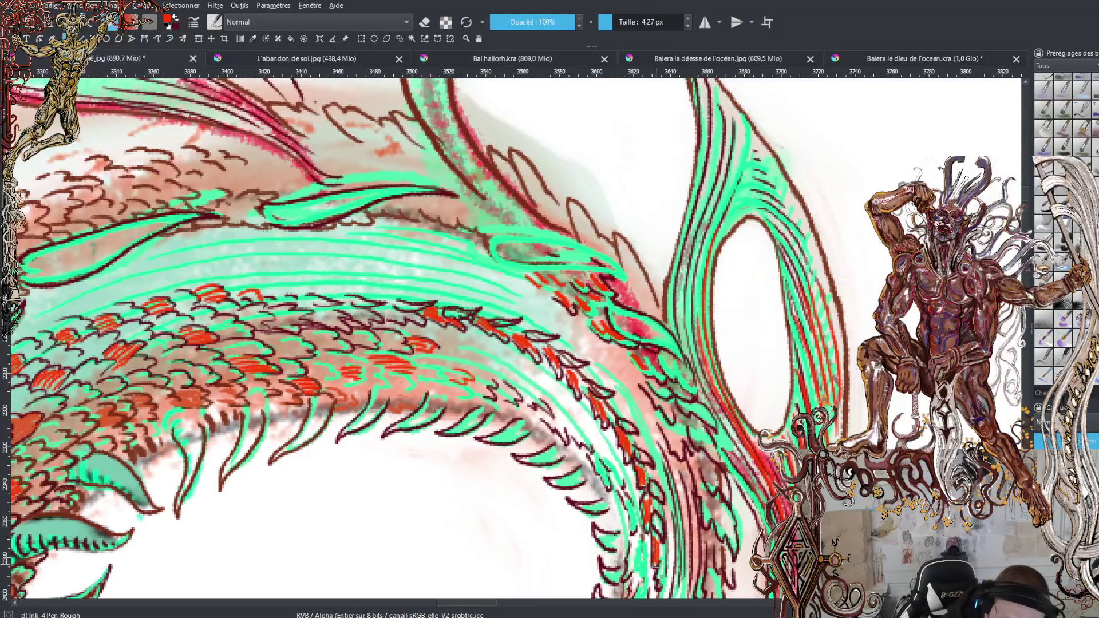
key("minus")
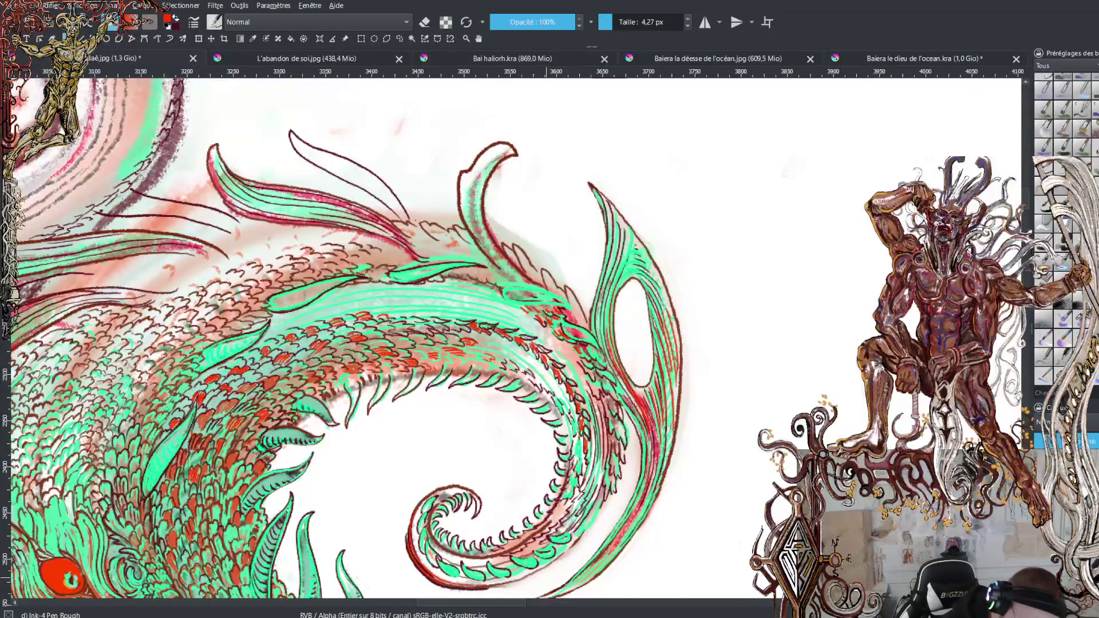
Ink the spiral tail's outer and bottom curves and add small hatch marks along its scales
left_click_drag(509, 584, 581, 541)
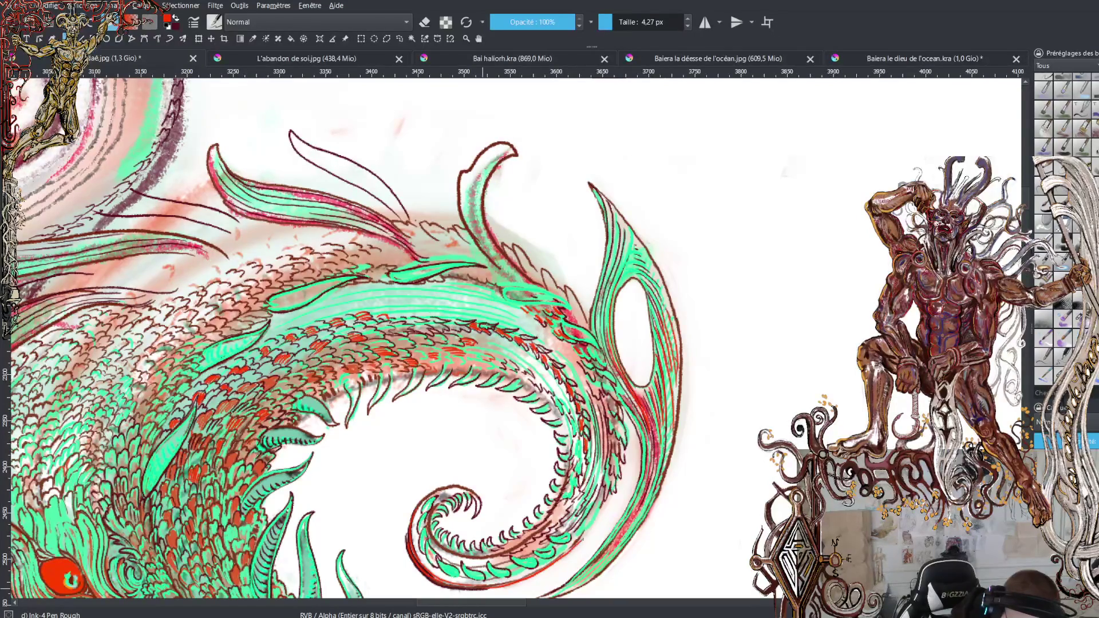
mouse_move(491, 589)
left_mouse_down()
mouse_move(563, 560)
mouse_move(610, 501)
left_mouse_up()
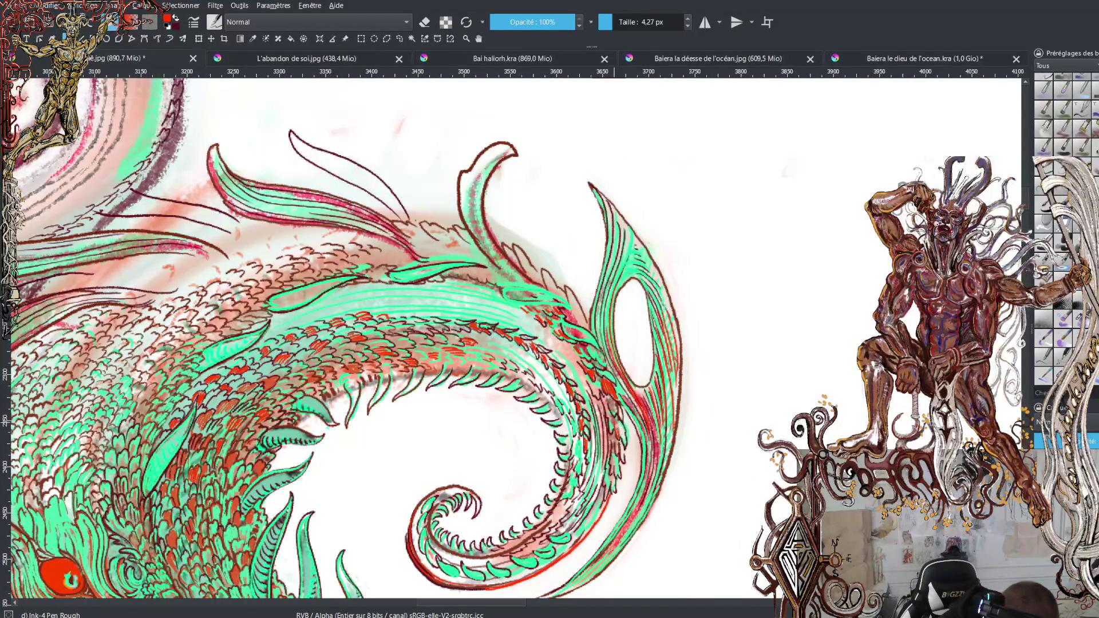
left_click_drag(618, 448, 616, 493)
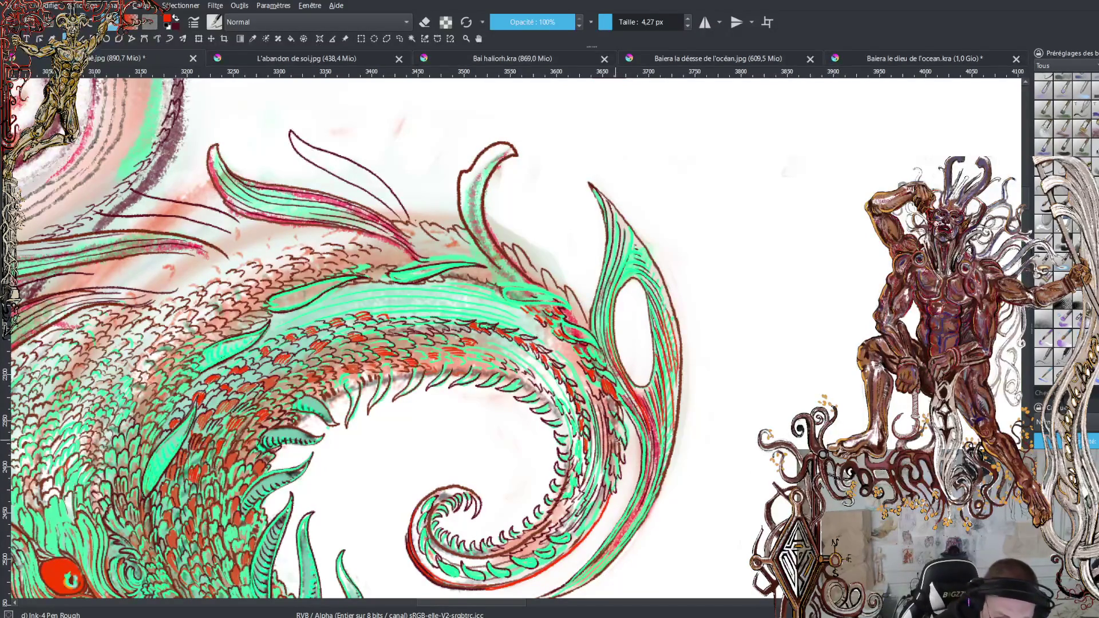
left_click_drag(623, 438, 620, 460)
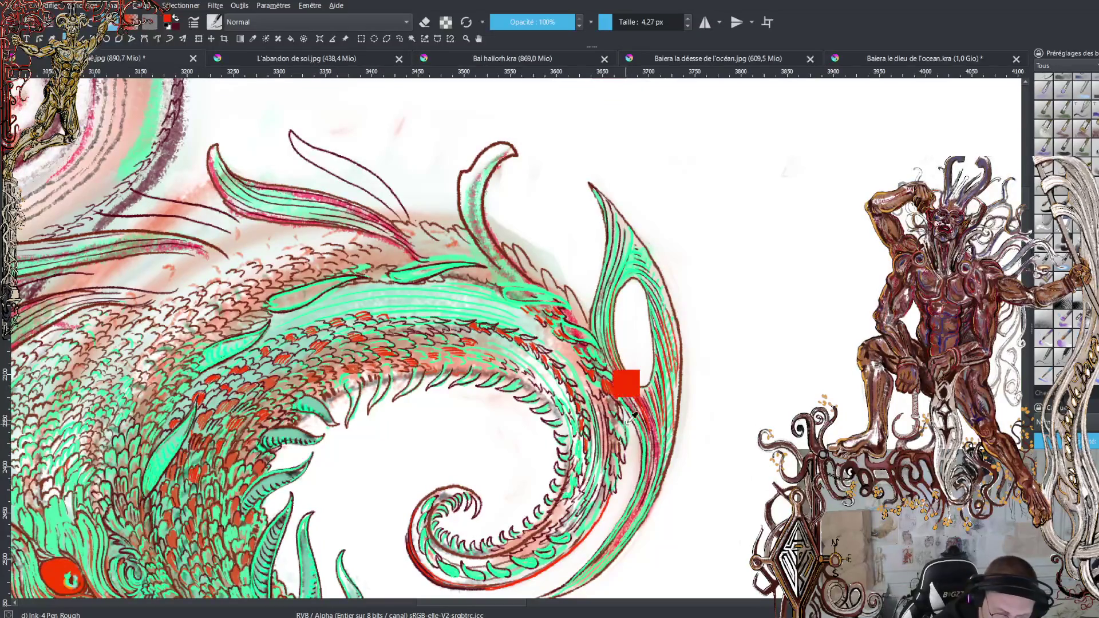
mouse_move(610, 417)
left_mouse_down()
mouse_move(627, 440)
mouse_move(614, 467)
mouse_move(623, 479)
left_mouse_up()
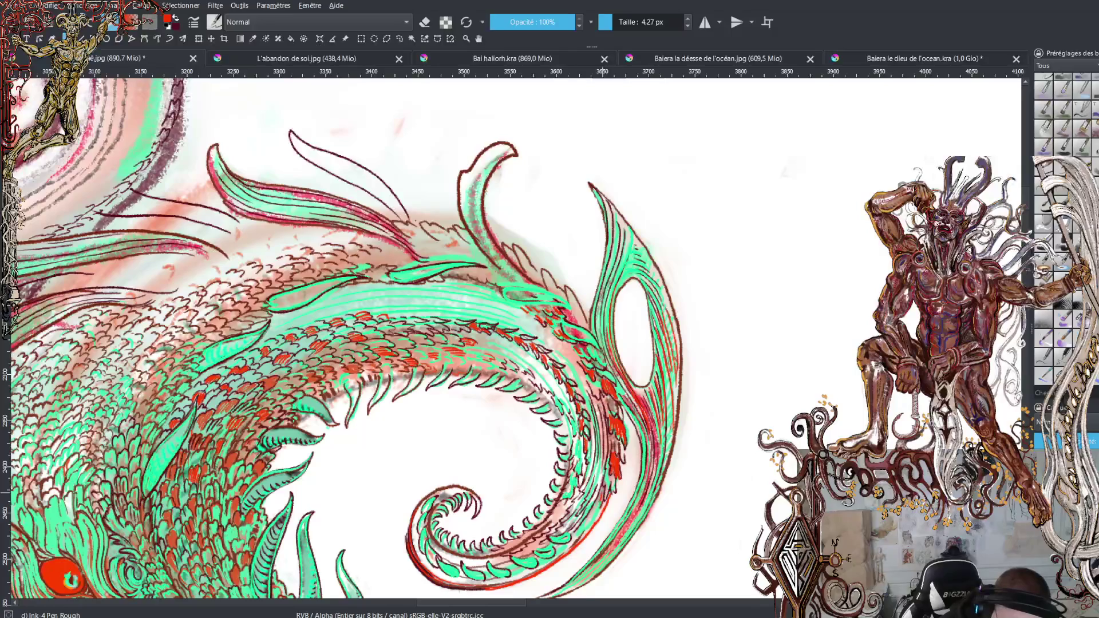
left_click_drag(604, 499, 608, 515)
Add dark and red hatch marks lower on the tail, redrawing one undone stroke
key("x")
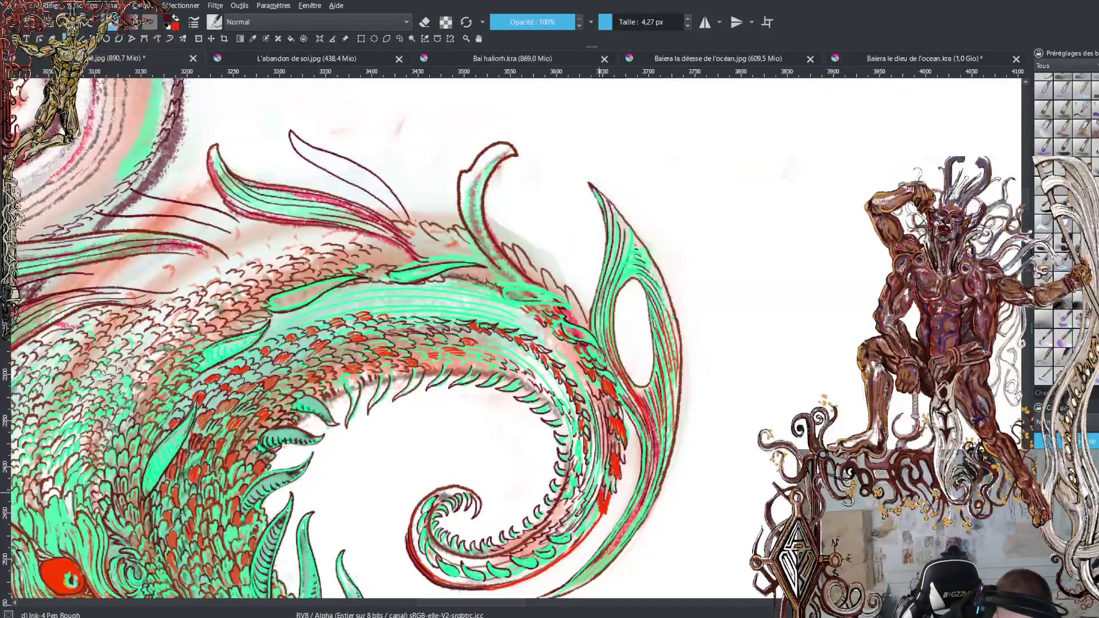
mouse_move(608, 498)
left_mouse_down()
mouse_move(610, 513)
mouse_move(588, 527)
left_mouse_up()
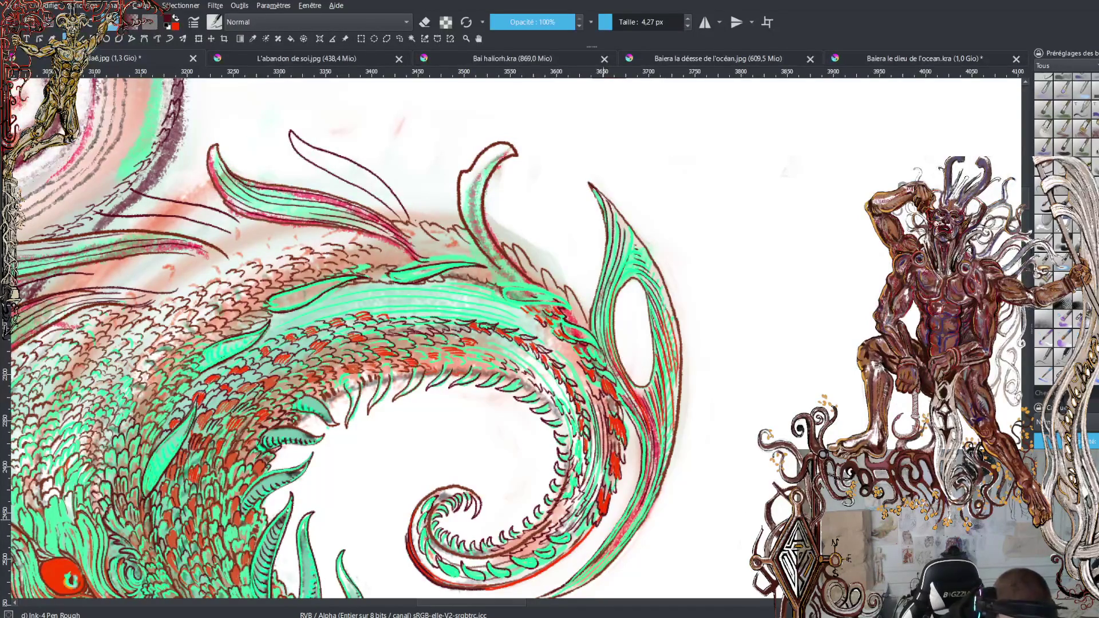
key("ctrl+z")
left_click_drag(603, 516, 589, 537)
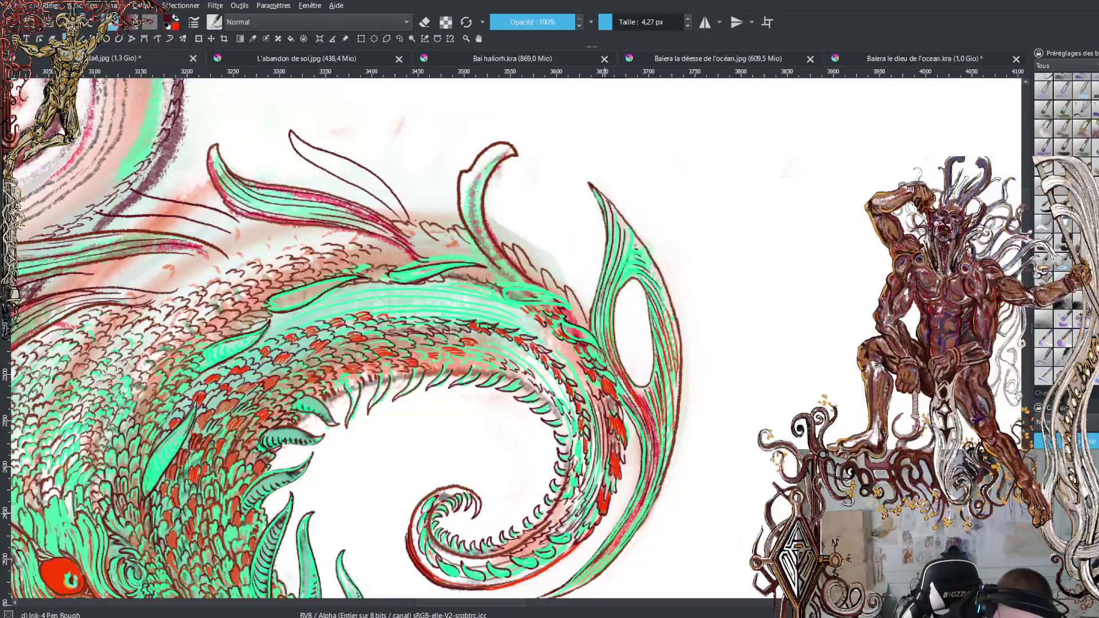
key("x")
left_click_drag(588, 528, 576, 538)
left_click_drag(588, 528, 577, 541)
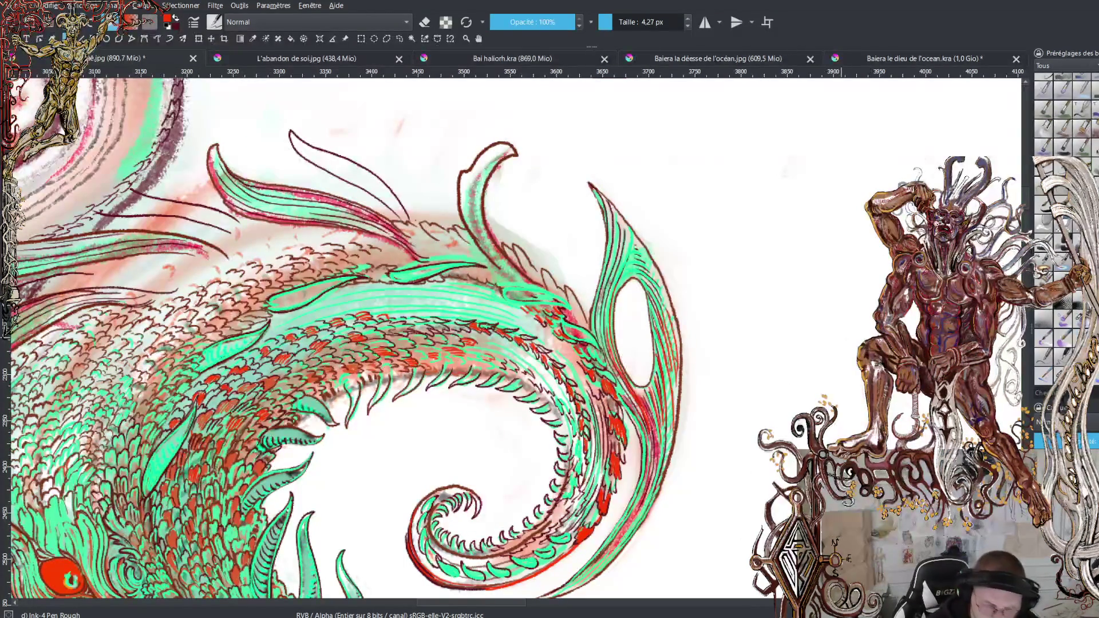
key("minus")
key("minus")
key("minus")
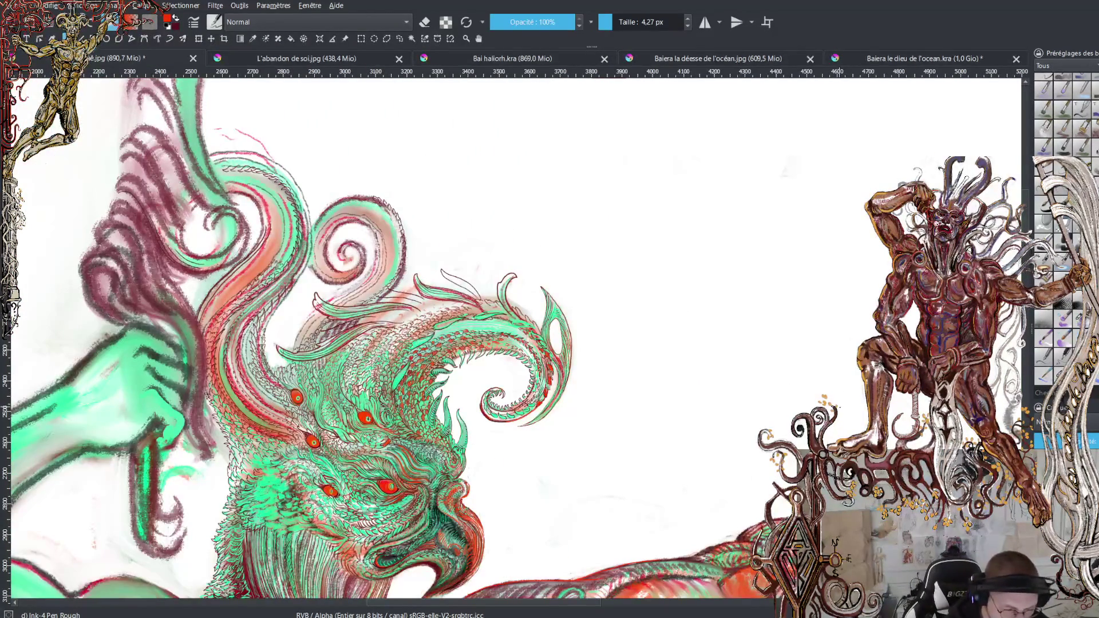
Zoom out to the whole page, then zoom back in on the torso and tentacle coils
key("minus")
key("minus")
key("minus")
key("minus")
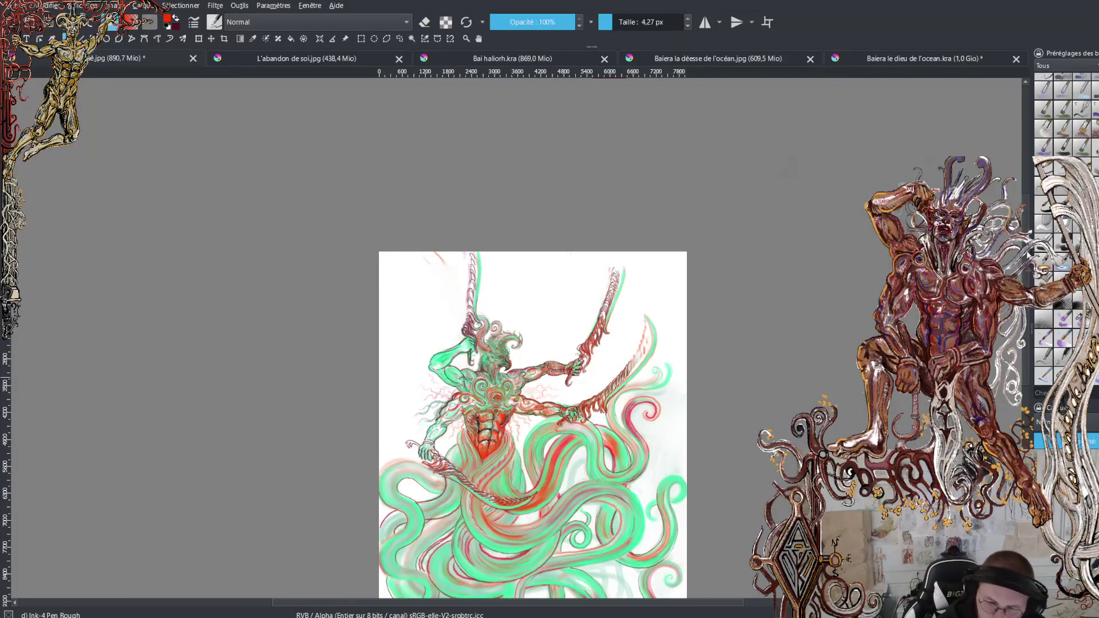
scroll(533, 367, "down", 3)
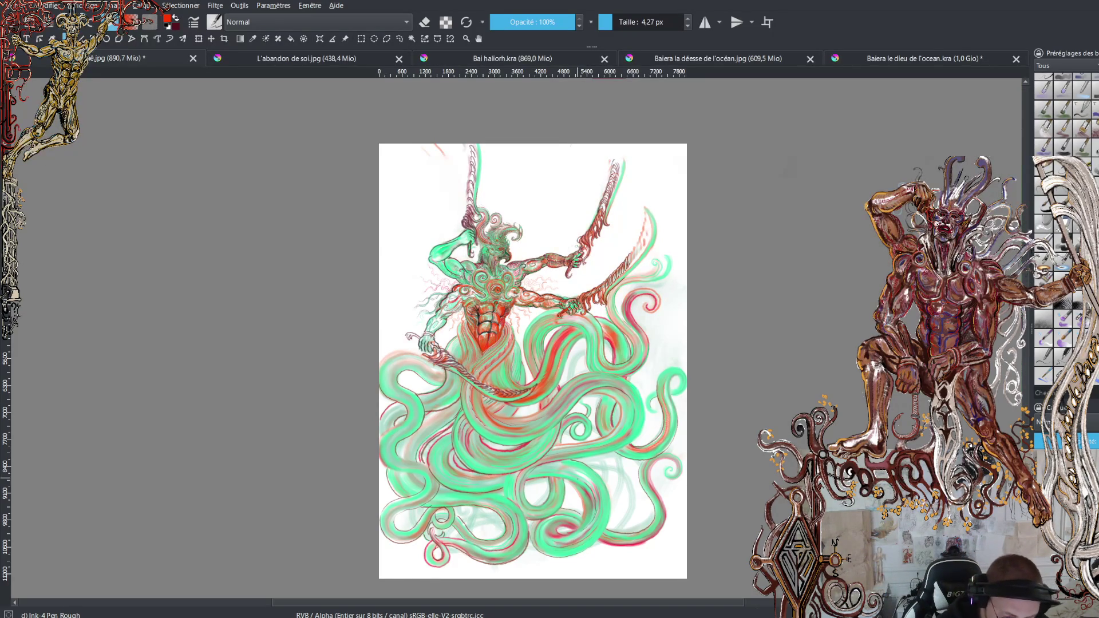
key("plus")
key("plus")
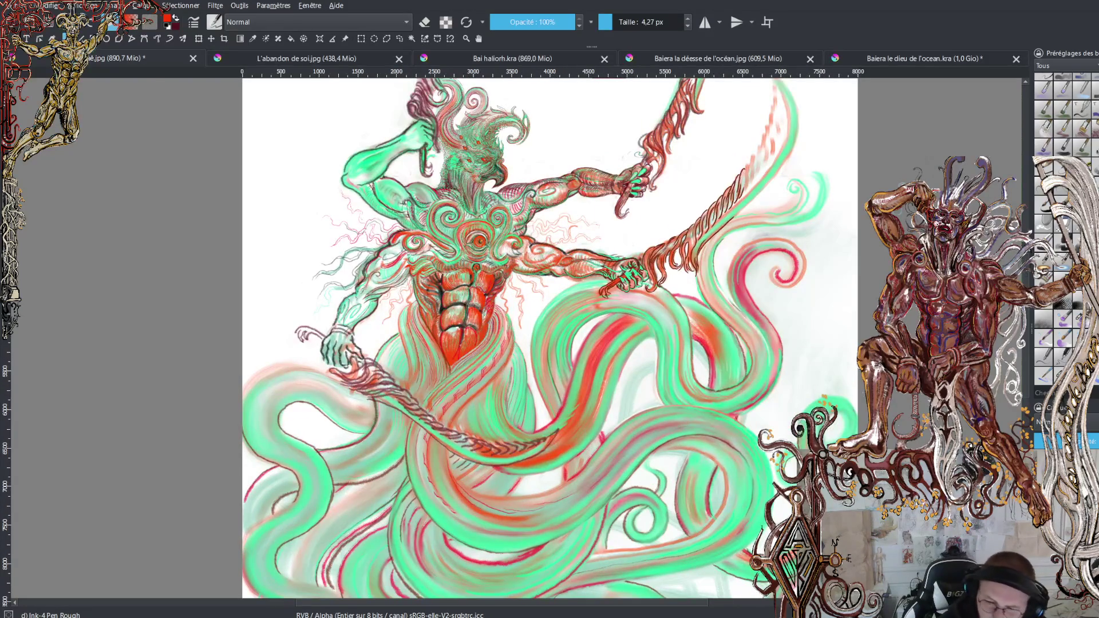
scroll(550, 338, "down", 8)
Zoom in on the lower tentacles, set the brush to 12.13 px, and paint a brown outline stroke
key("plus")
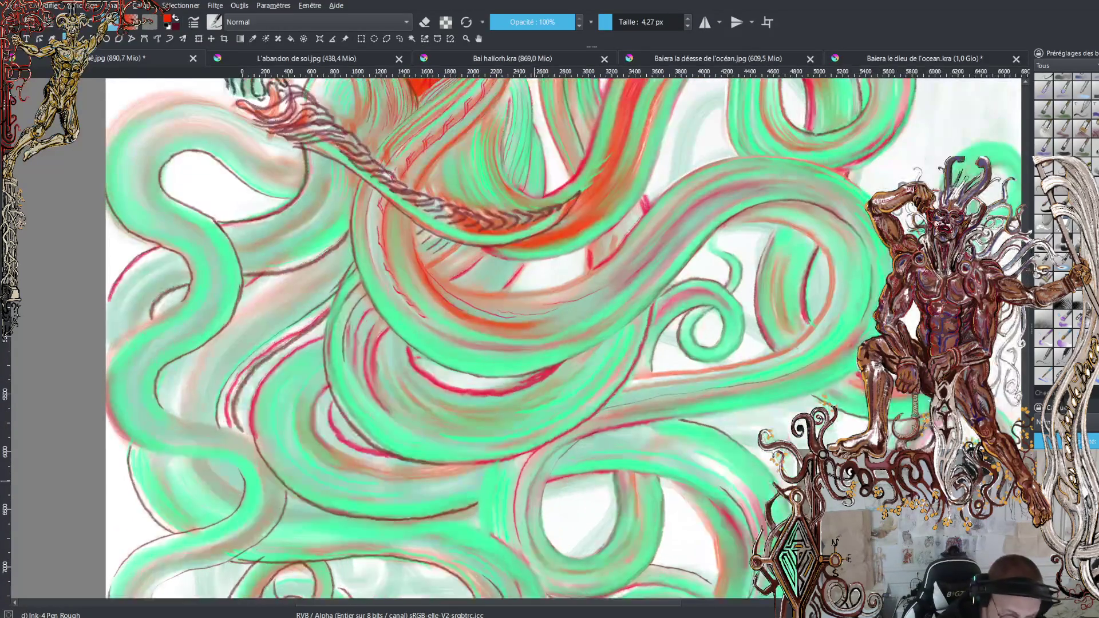
left_click(617, 22)
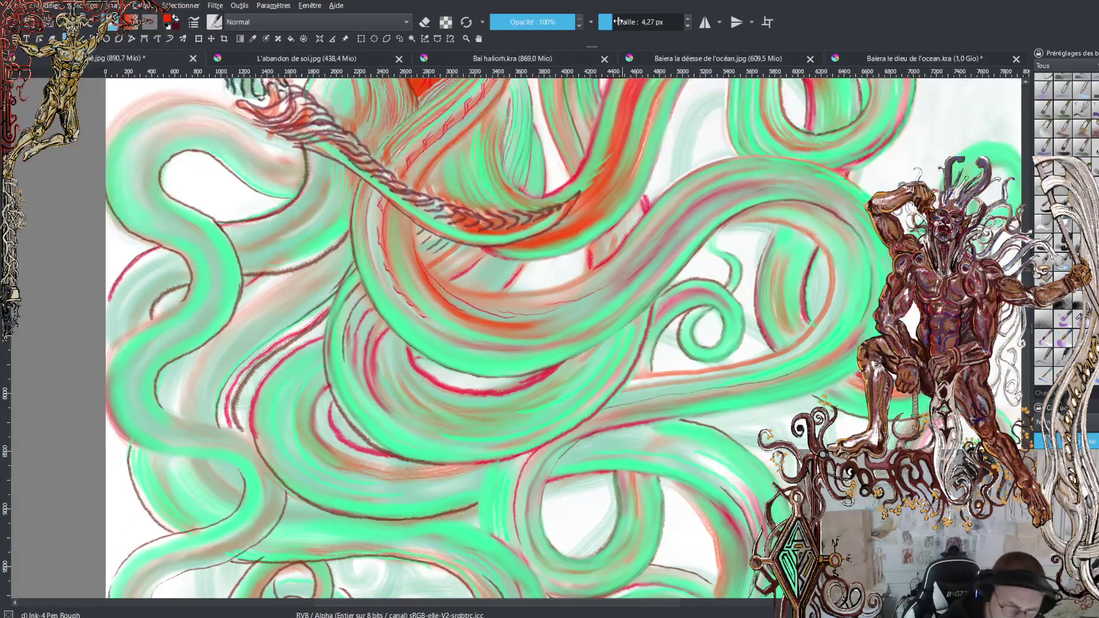
left_click_drag(482, 528, 479, 491)
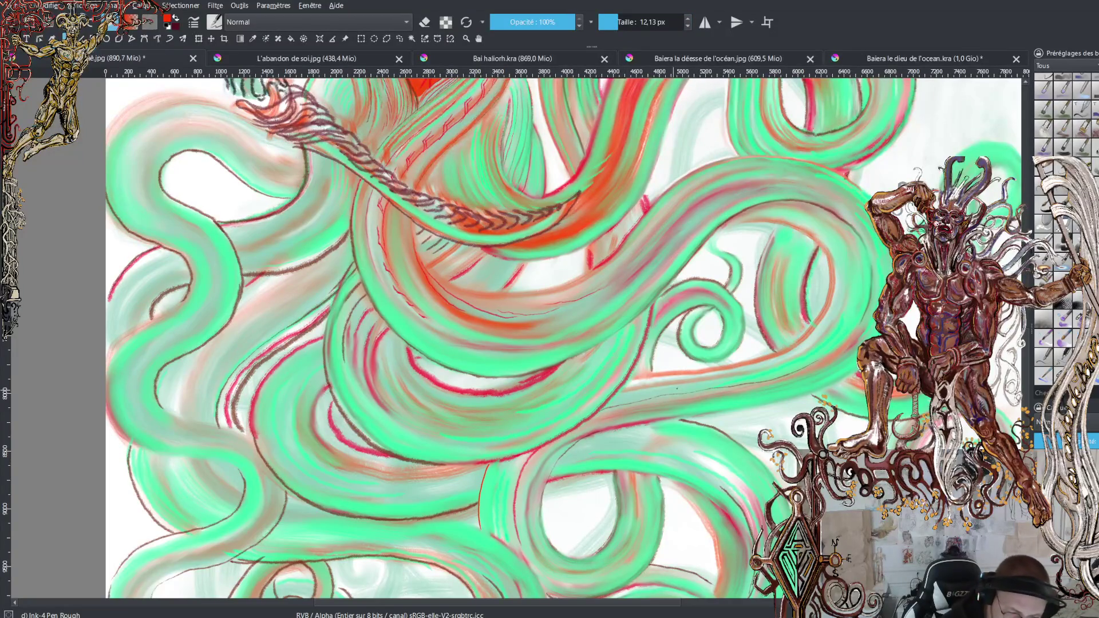